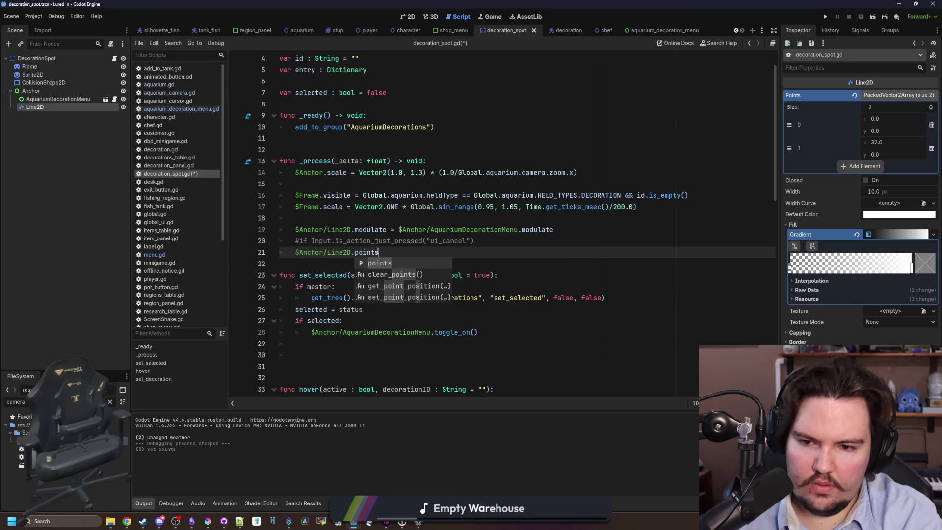
# Set line 21 to points[0] = $Anchor/Line2D.to_local(global_position).
pyautogui.press('Escape')
pyautogui.write('[0')
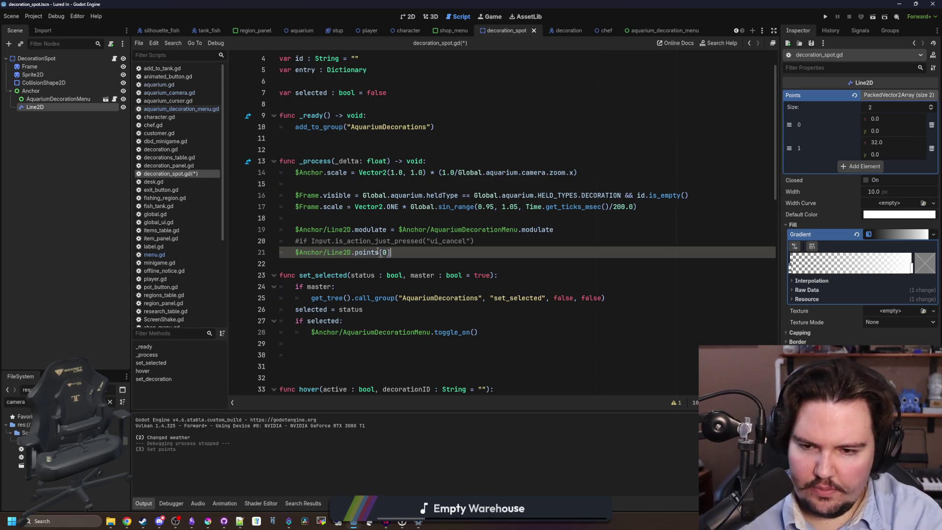
pyautogui.write('= ')
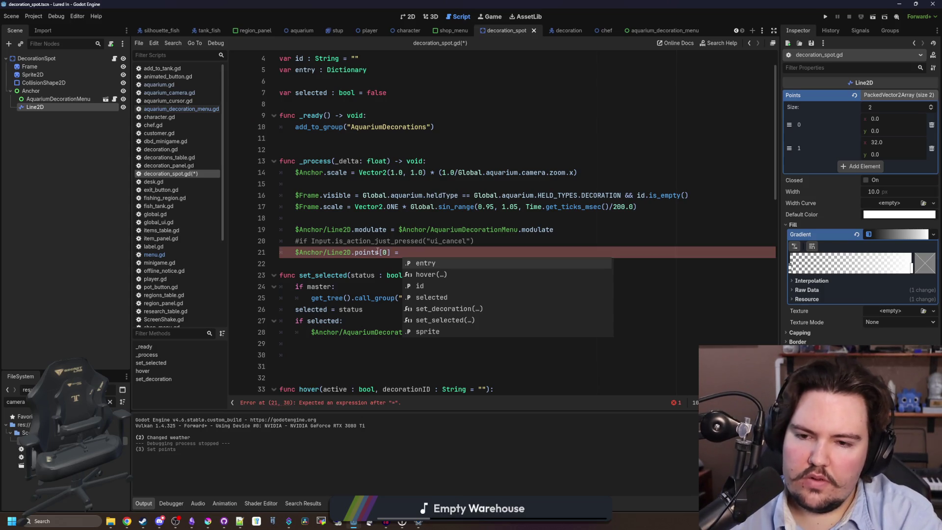
pyautogui.write('global_position')
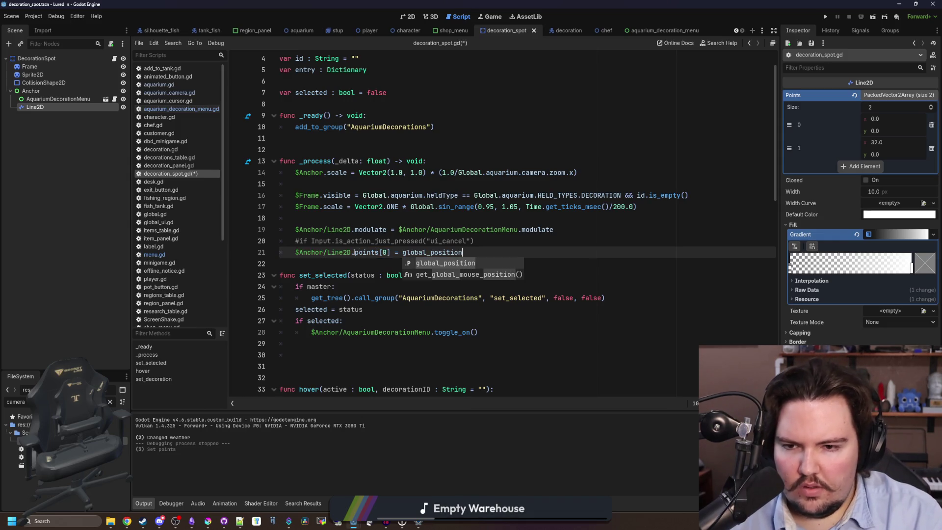
pyautogui.doubleClick(353, 252)
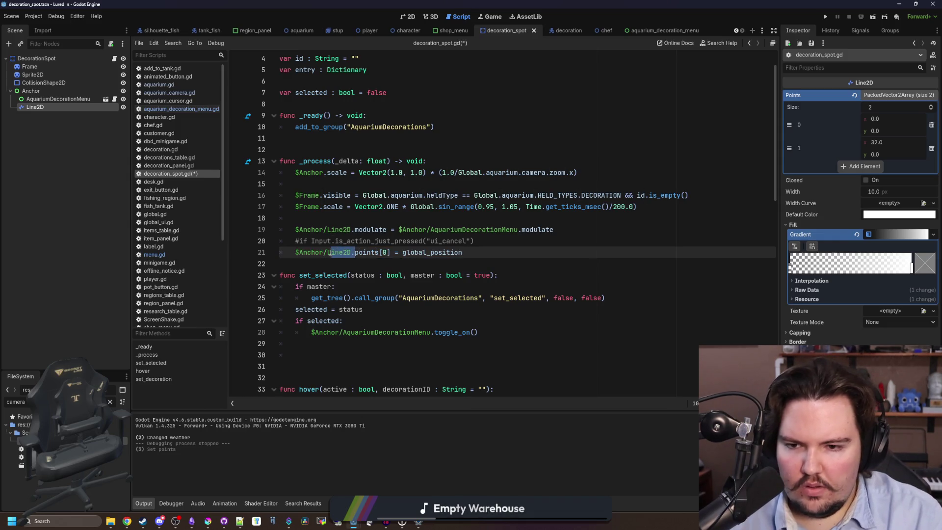
pyautogui.doubleClick(306, 253)
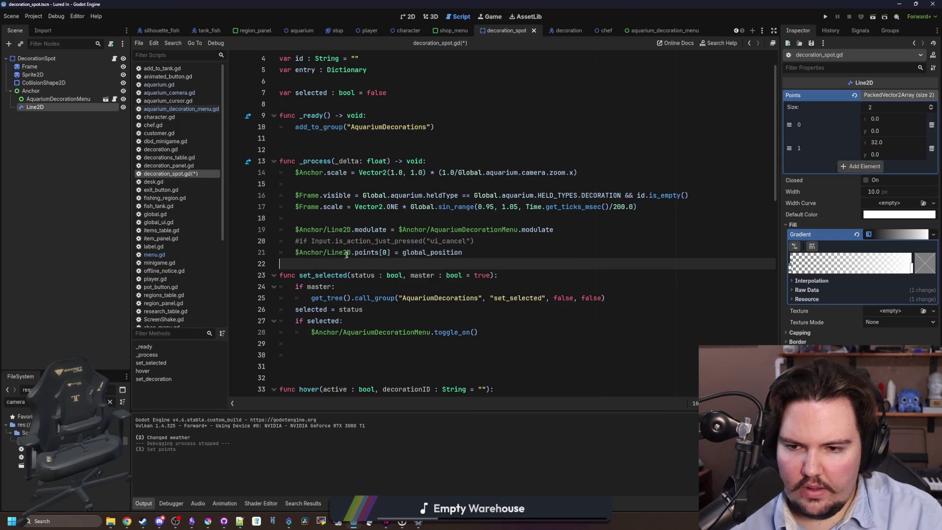
pyautogui.moveTo(350, 252); pyautogui.dragTo(296, 252)
pyautogui.hotkey('ctrl', 'c')
pyautogui.click(399, 253)
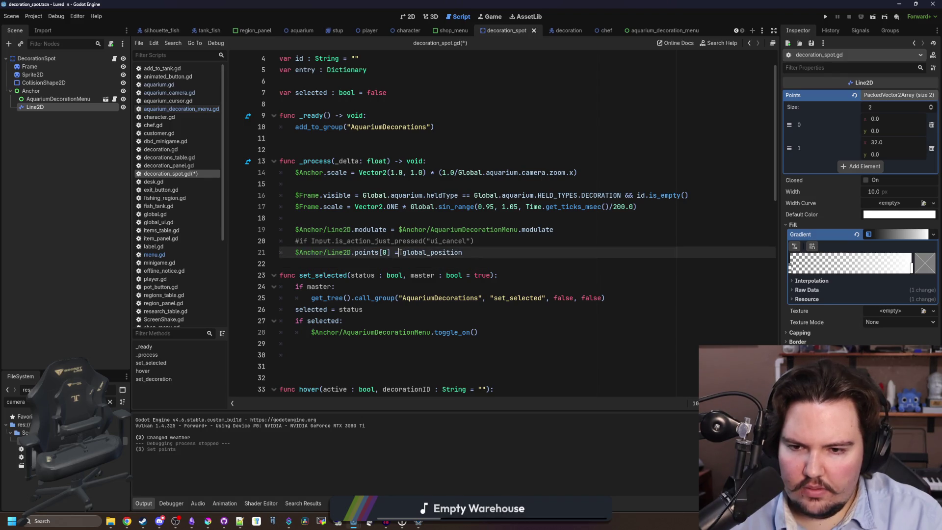
pyautogui.hotkey('ctrl', 'v')
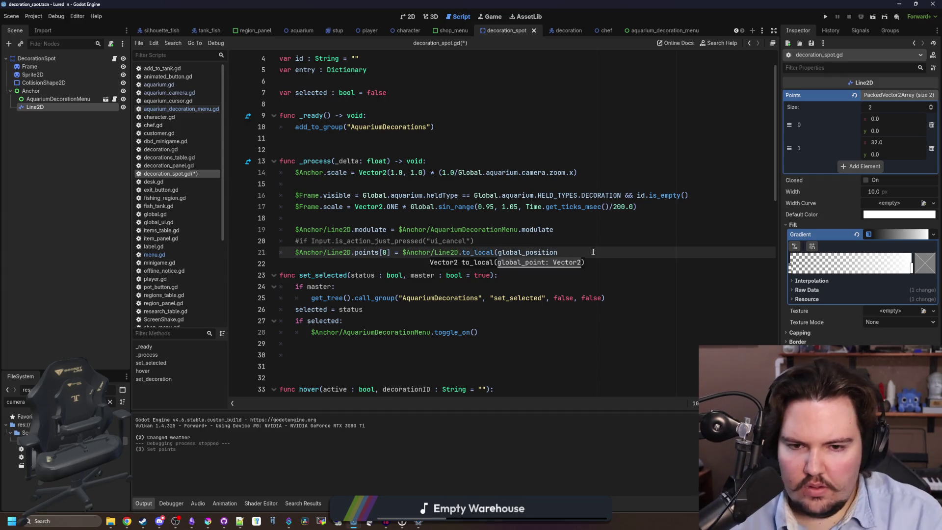
pyautogui.click(593, 252)
pyautogui.write(')')
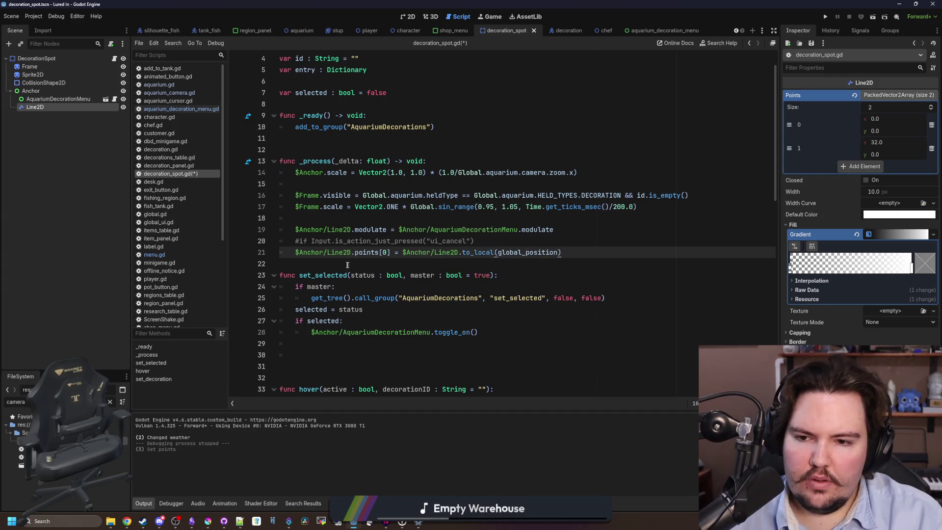
pyautogui.moveTo(350, 253); pyautogui.dragTo(294, 252)
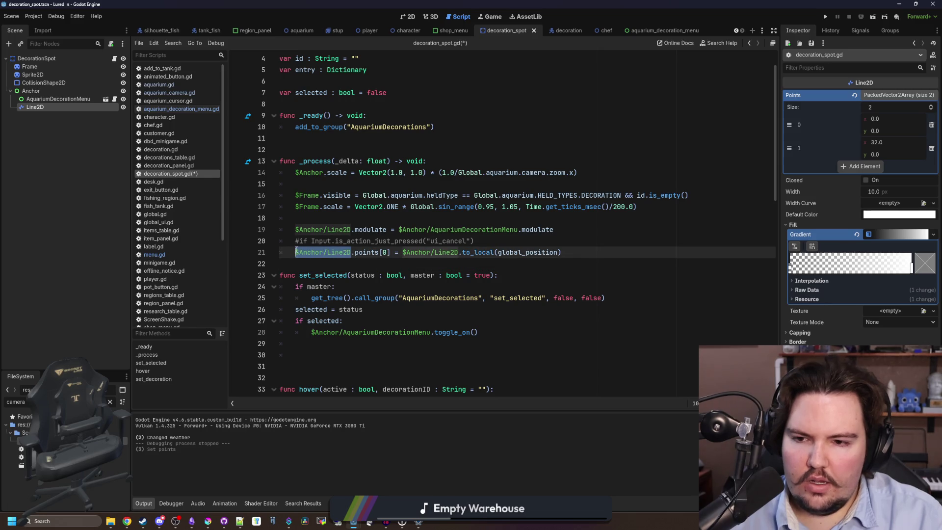
# Add modulate.a = 0.0 in _ready, then save the script and run the project.
pyautogui.click(466, 115)
pyautogui.click(453, 135)
pyautogui.write('$Anchor/Line2D.modulate.a = 0.0')
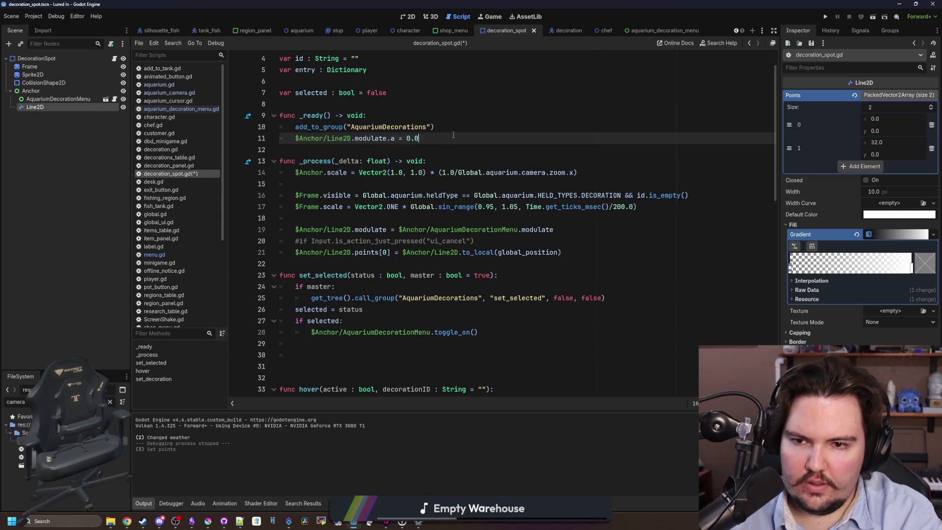
pyautogui.press('Return')
pyautogui.click(453, 136)
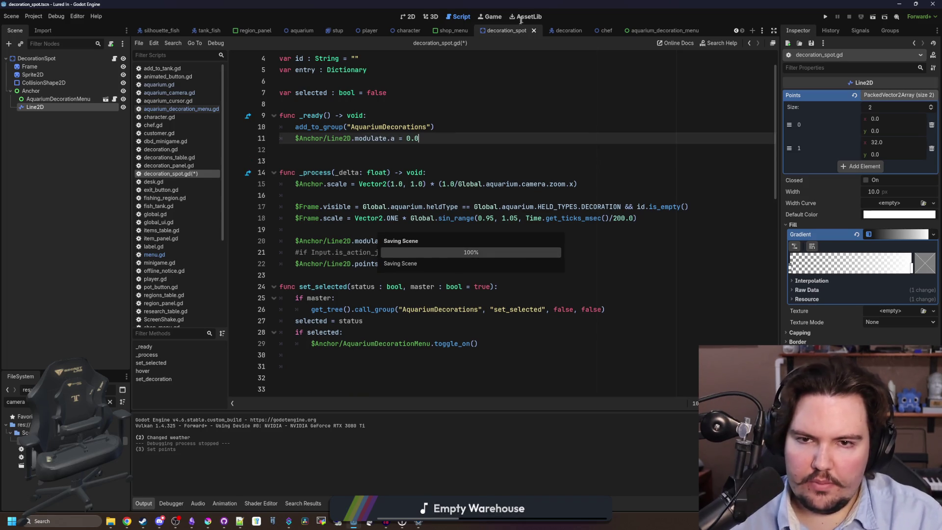
# Run the game full-screen and zoom and pan around the shop.
pyautogui.click(826, 17)
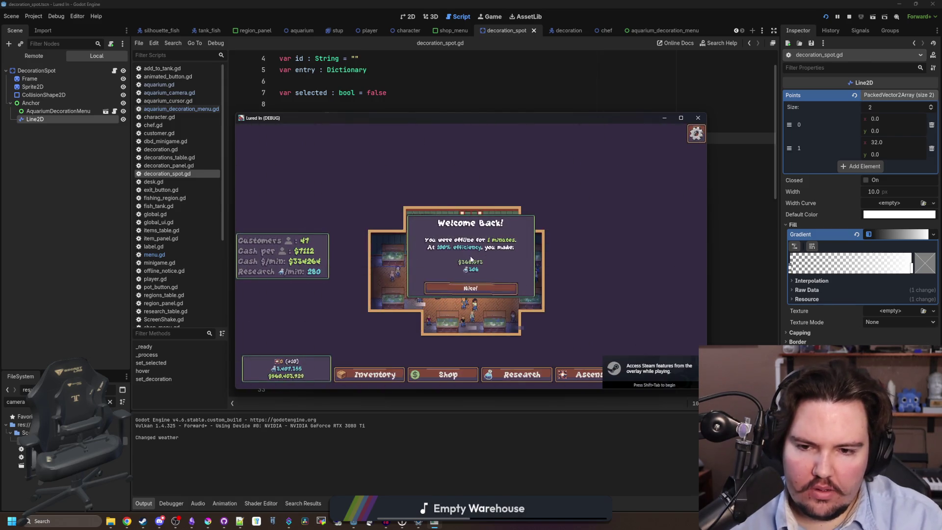
pyautogui.click(681, 118)
pyautogui.scroll(2, 452, 351)
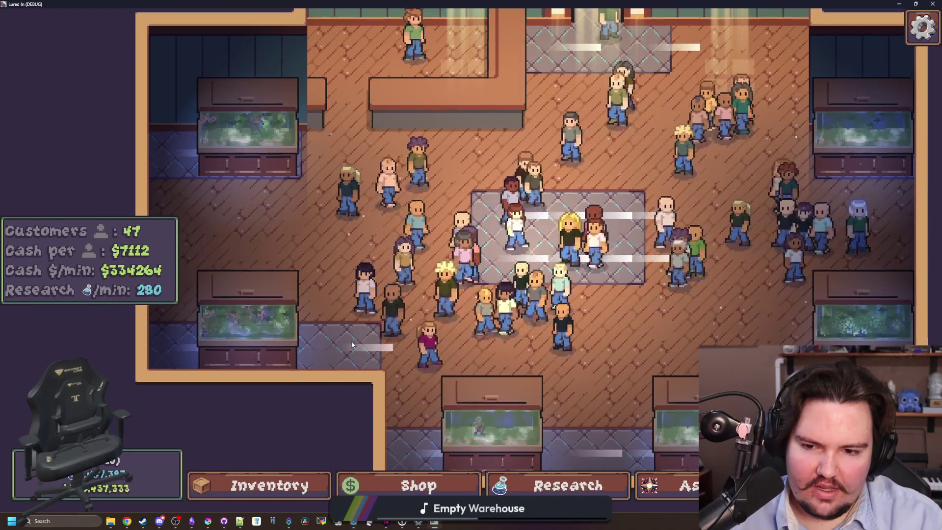
pyautogui.press('s')
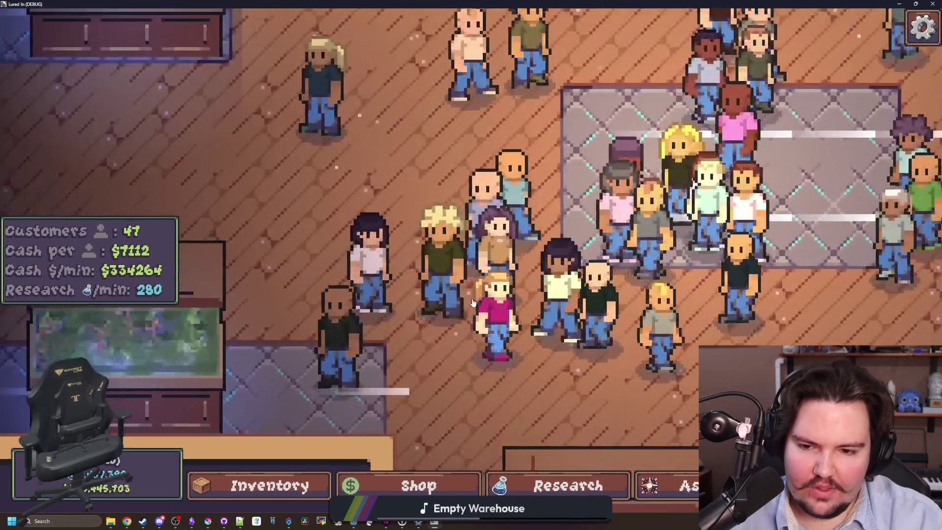
pyautogui.scroll(-3, 472, 299)
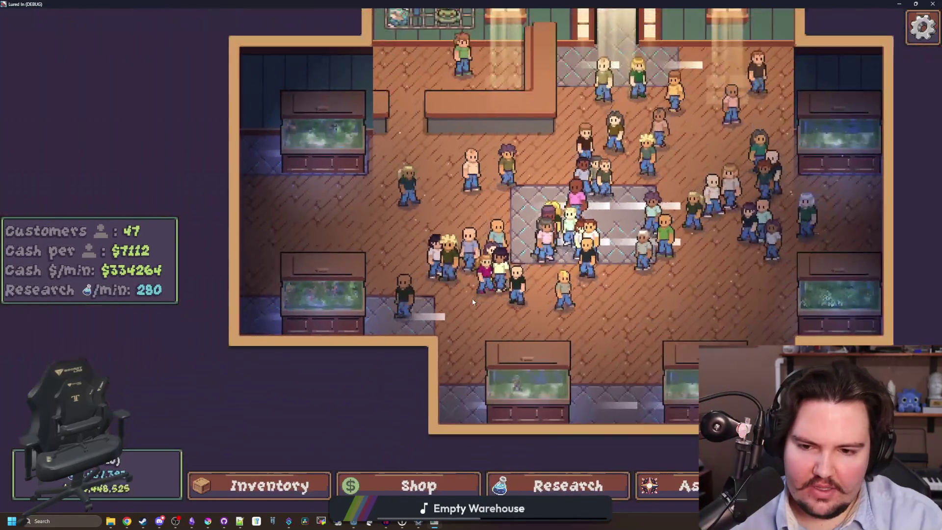
pyautogui.scroll(5, 472, 298)
pyautogui.scroll(-5, 472, 298)
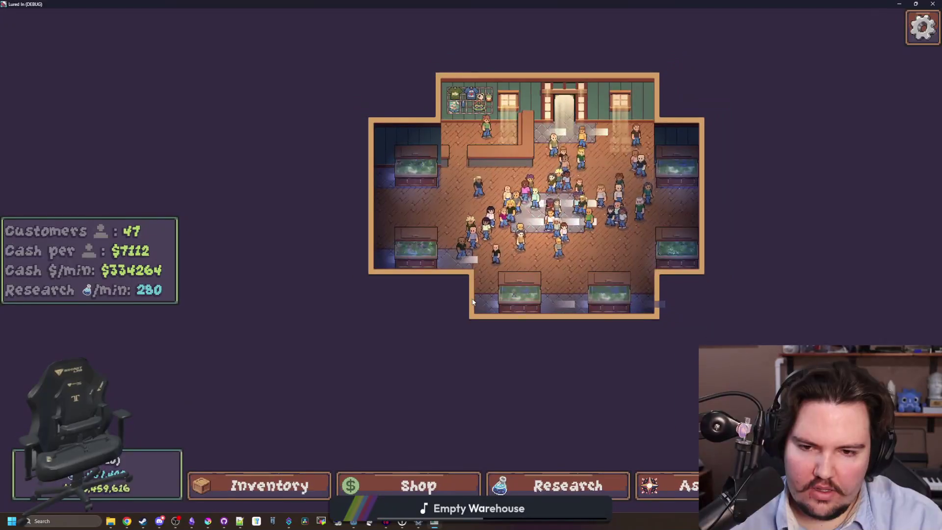
pyautogui.scroll(5, 472, 298)
pyautogui.scroll(-5, 472, 299)
# Restore the game window and close it to stop debugging.
pyautogui.press('super+Down')
pyautogui.moveTo(343, 278); pyautogui.dragTo(305, 315)
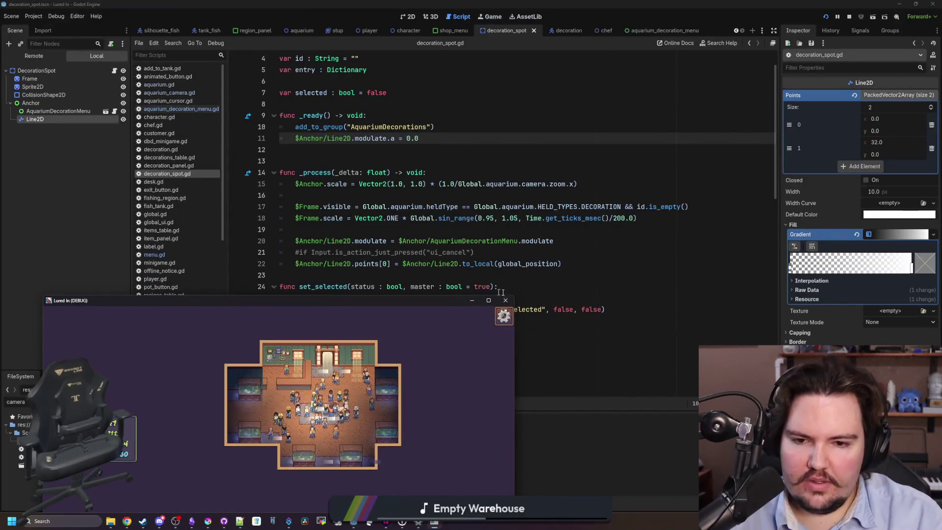
pyautogui.click(505, 309)
pyautogui.click(356, 161)
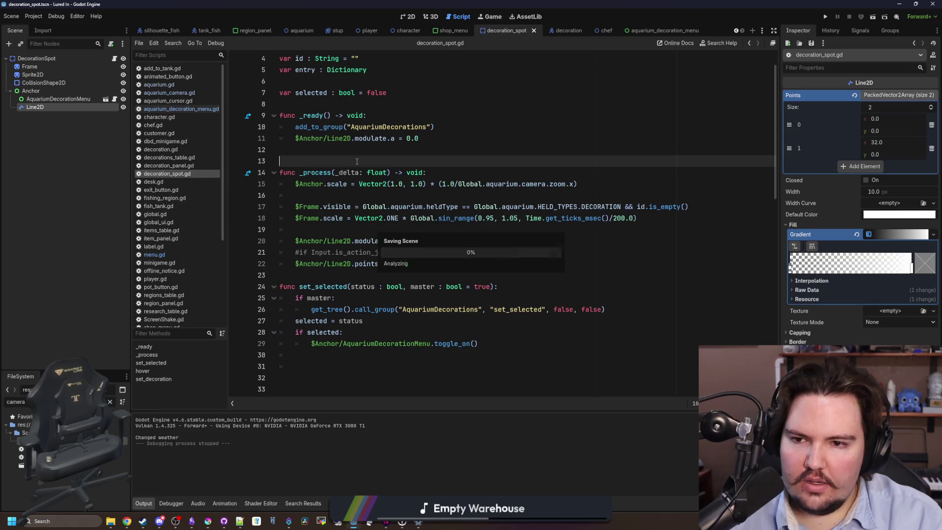
# Delete the modulate.a line from _ready.
pyautogui.click(352, 154)
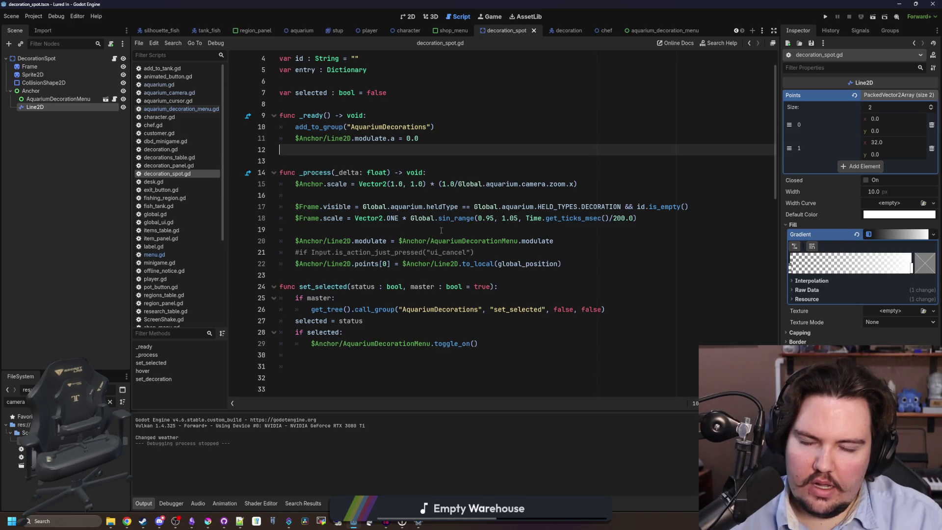
pyautogui.click(441, 229)
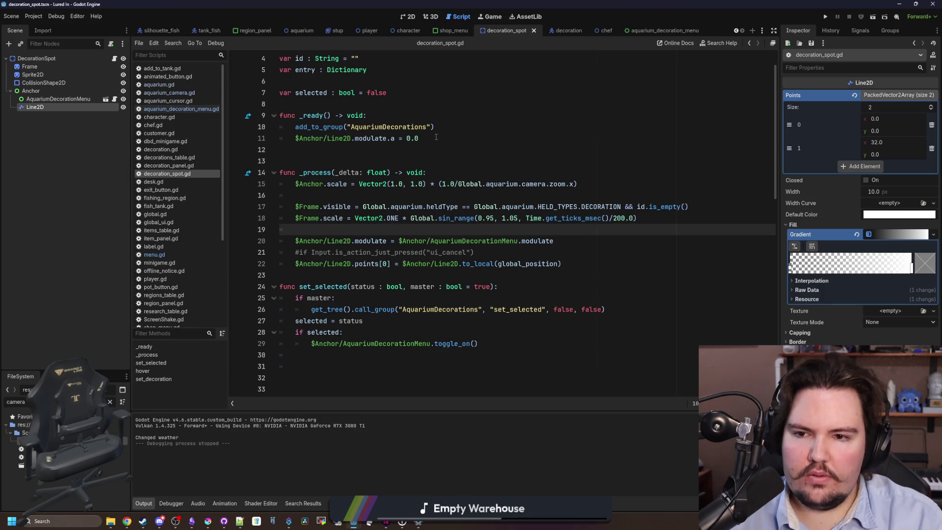
pyautogui.moveTo(435, 138); pyautogui.dragTo(295, 138)
pyautogui.press('BackSpace')
pyautogui.press('BackSpace')
# Duplicate the modulate statement in _process onto a new line.
pyautogui.moveTo(554, 229); pyautogui.dragTo(309, 229)
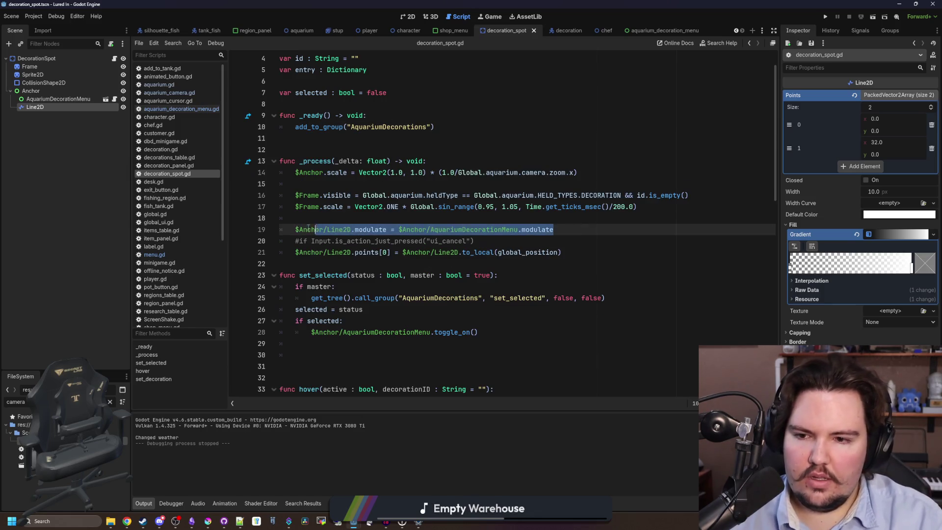
pyautogui.hotkey('ctrl', 'c')
pyautogui.click(309, 218)
pyautogui.press('Return')
pyautogui.hotkey('ctrl', 'v')
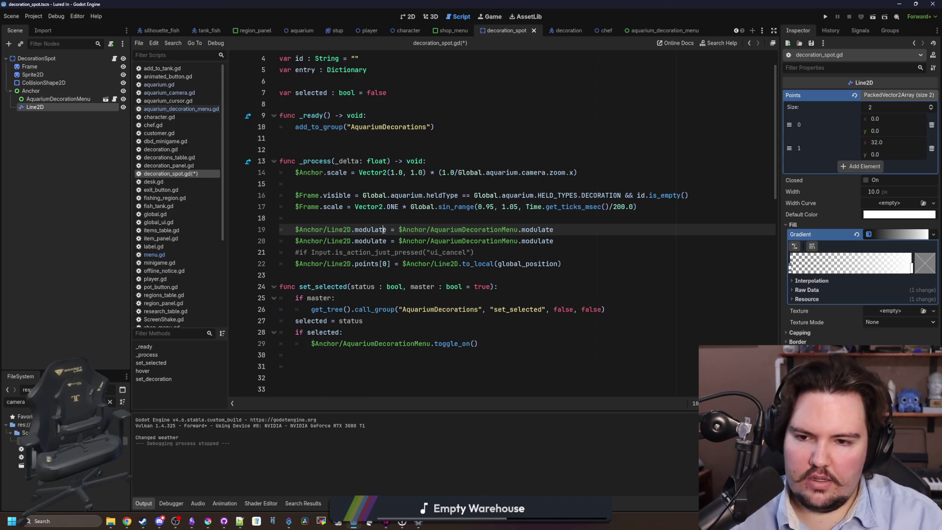
# Change both modulate words in the copy to visible, then save and run.
pyautogui.doubleClick(370, 229)
pyautogui.write('visible')
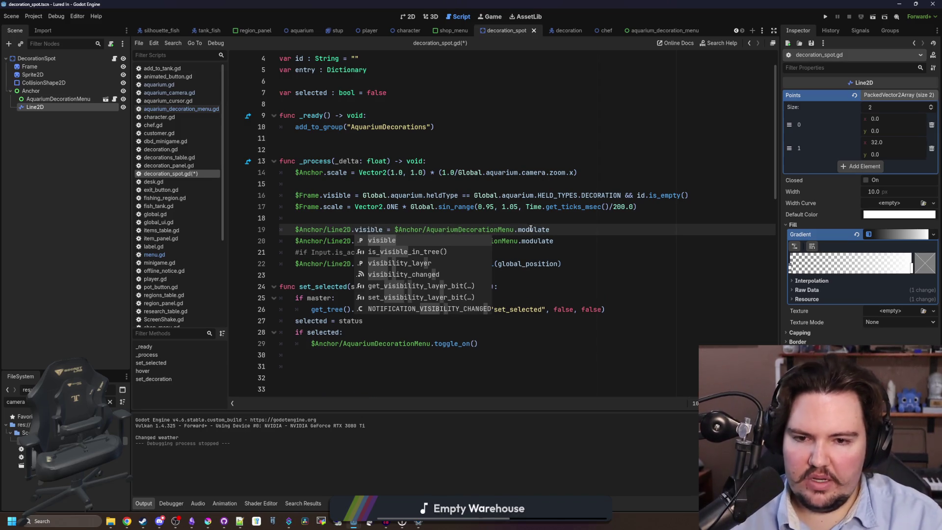
pyautogui.doubleClick(530, 229)
pyautogui.write('visib')
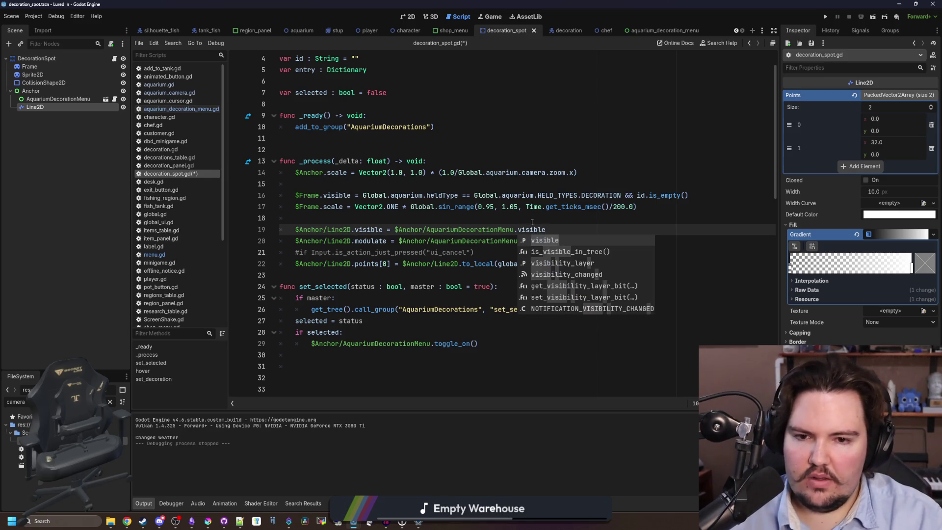
pyautogui.click(531, 218)
pyautogui.click(826, 18)
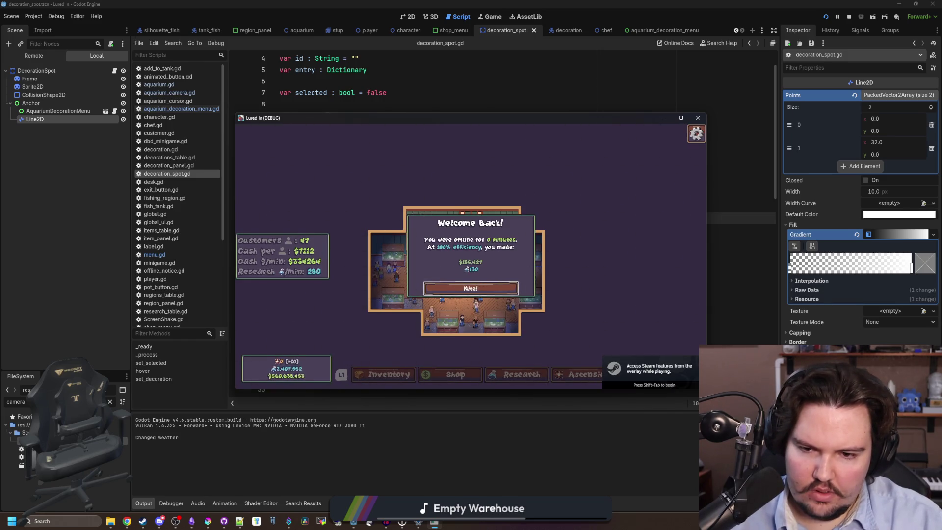
# Click Nice! on the Welcome Back popup and close the game.
pyautogui.click(472, 288)
pyautogui.click(849, 17)
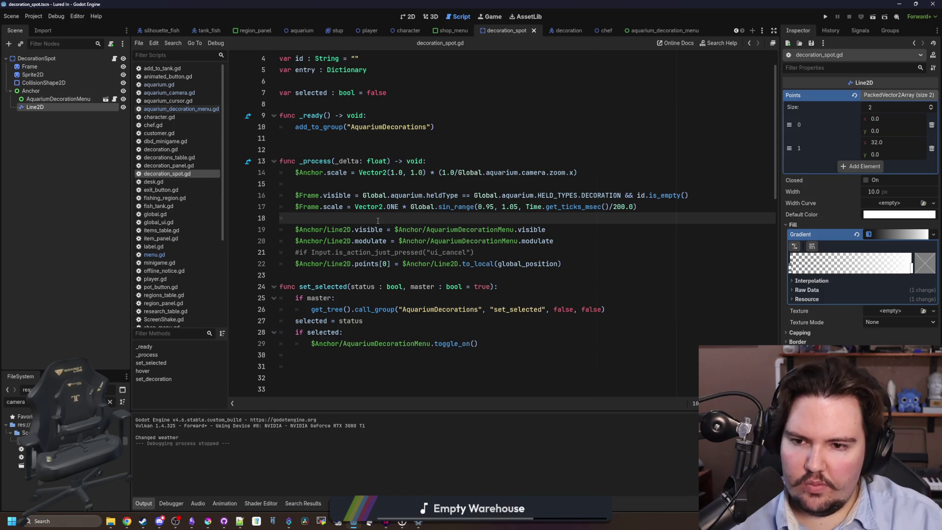
pyautogui.click(55, 100)
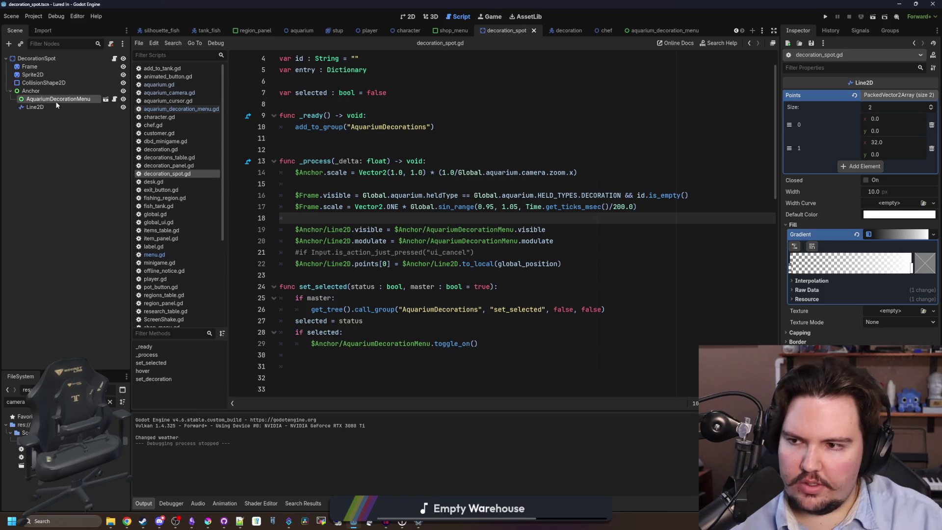
# Make line 22 use to_local(global_position + Vector2(12, 0)) and save the script.
pyautogui.click(52, 106)
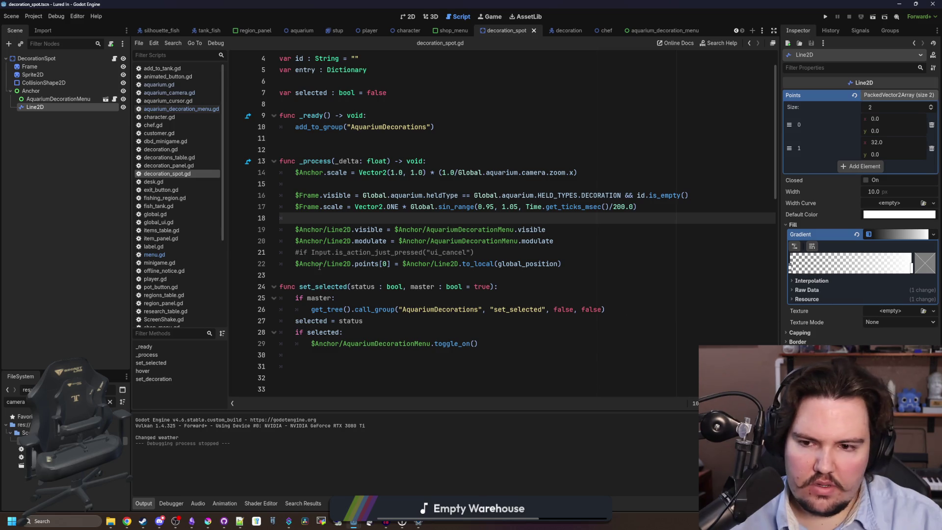
pyautogui.click(321, 275)
pyautogui.click(556, 215)
pyautogui.click(558, 263)
pyautogui.write('+ Vector')
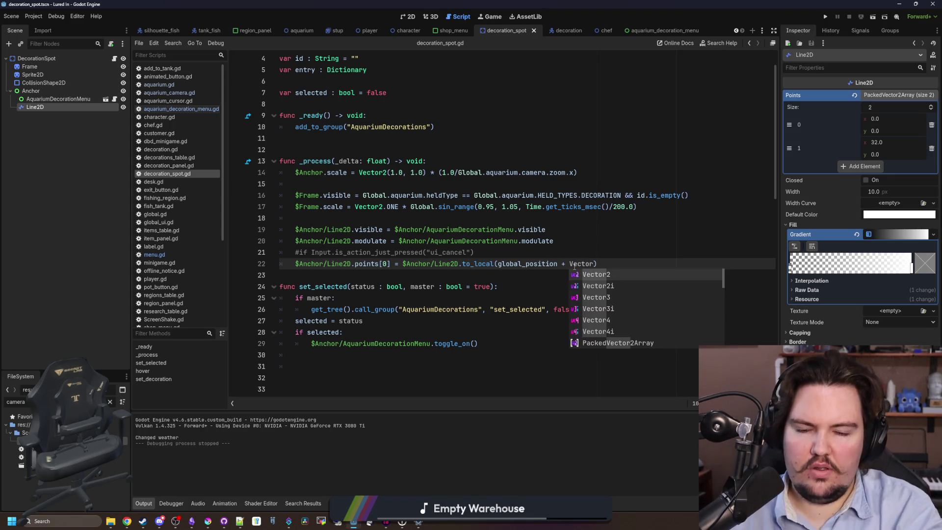
pyautogui.write('2(12,')
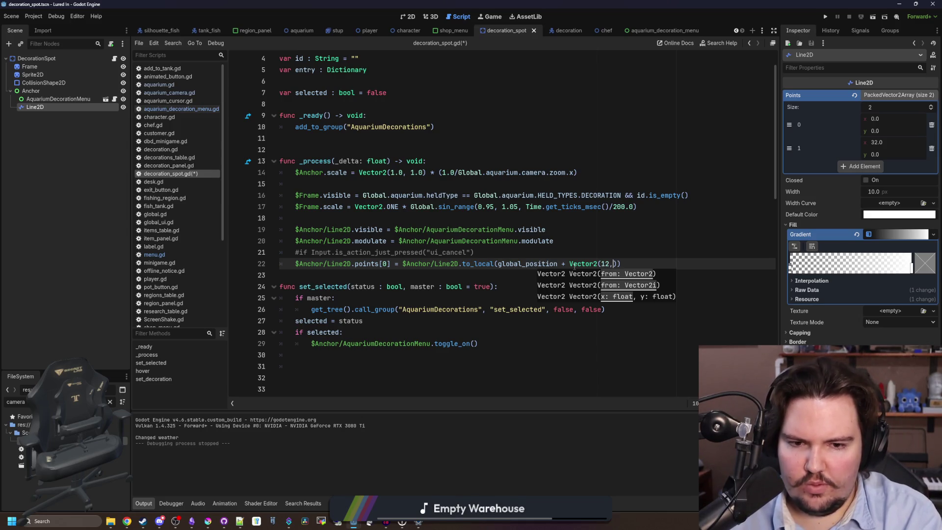
pyautogui.write(' 0')
pyautogui.click(591, 254)
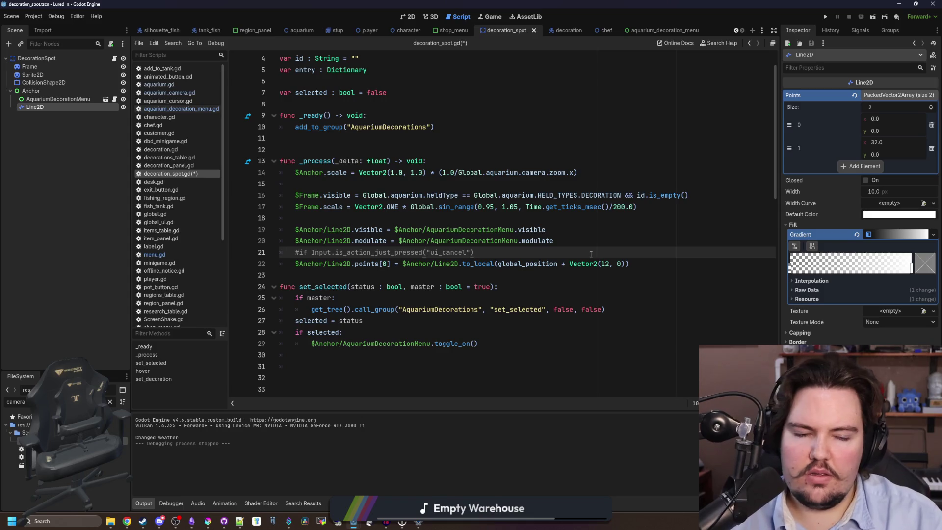
pyautogui.hotkey('ctrl', 's')
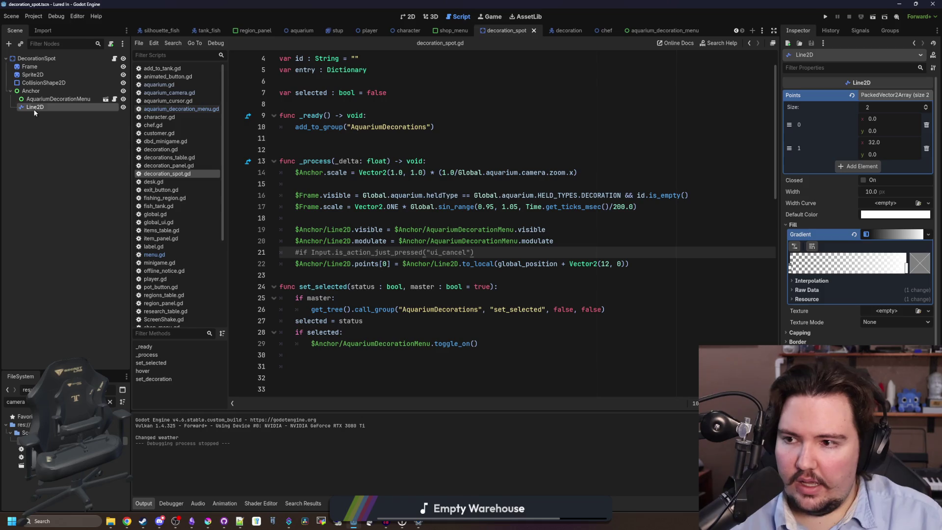
pyautogui.moveTo(360, 231)
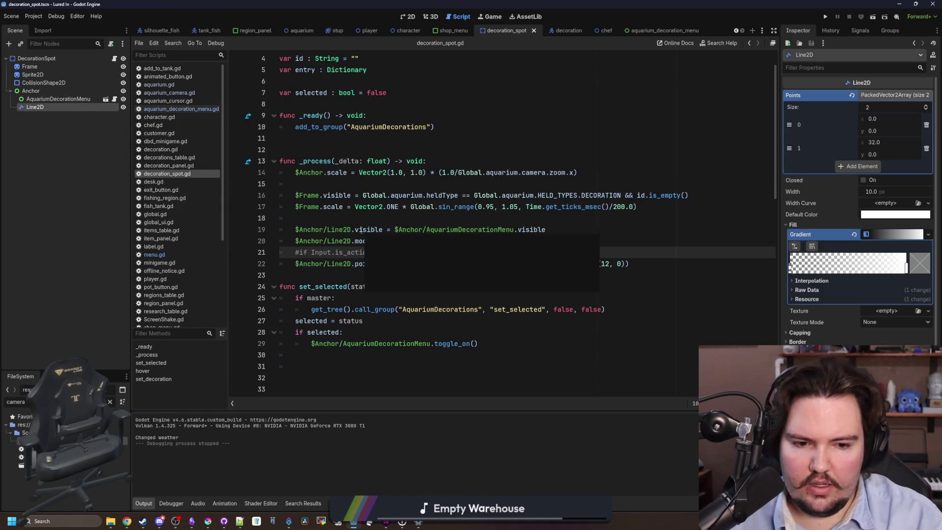
# Move Line2D above AquariumDecorationMenu under Anchor and save the scene.
pyautogui.click(48, 100)
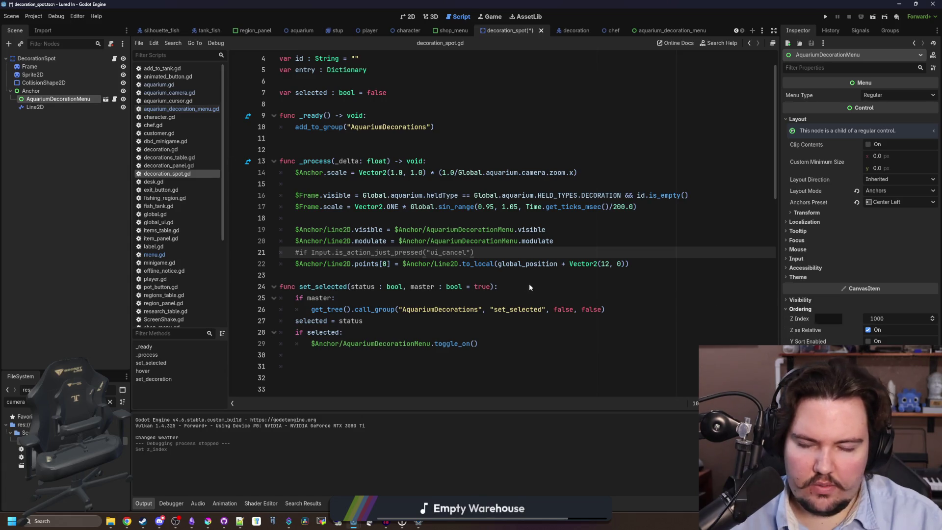
pyautogui.click(419, 265)
pyautogui.hotkey('ctrl', 's')
pyautogui.click(31, 91)
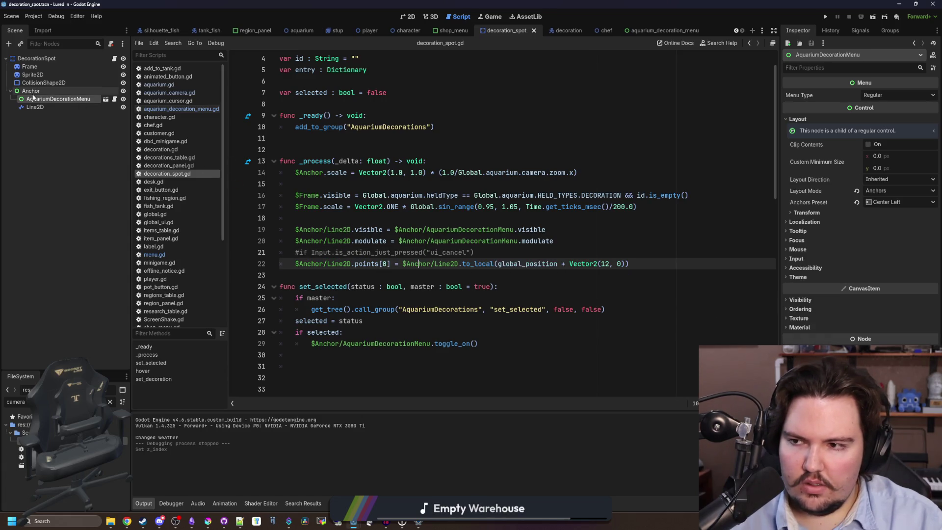
pyautogui.moveTo(38, 104); pyautogui.dragTo(38, 98)
pyautogui.click(42, 92)
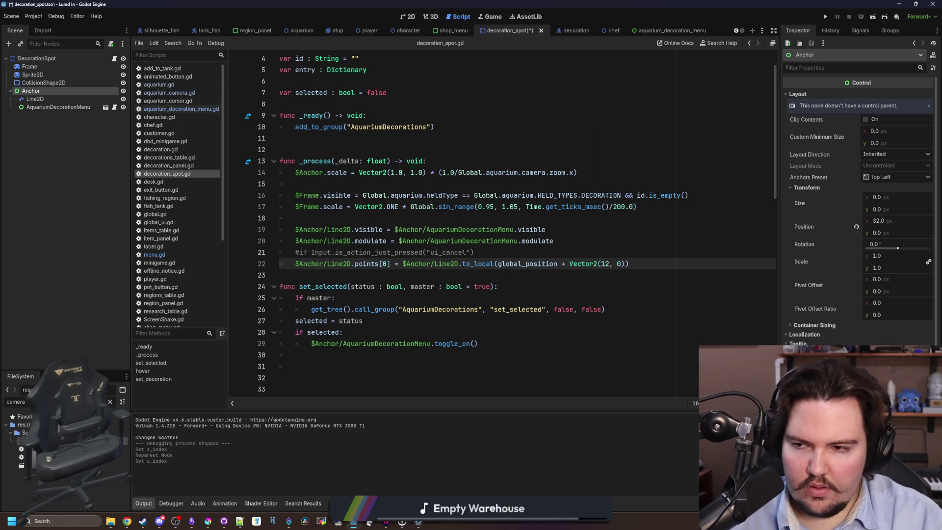
# Set AquariumDecorationMenu's Ordering Z Index to 1000.
pyautogui.click(35, 99)
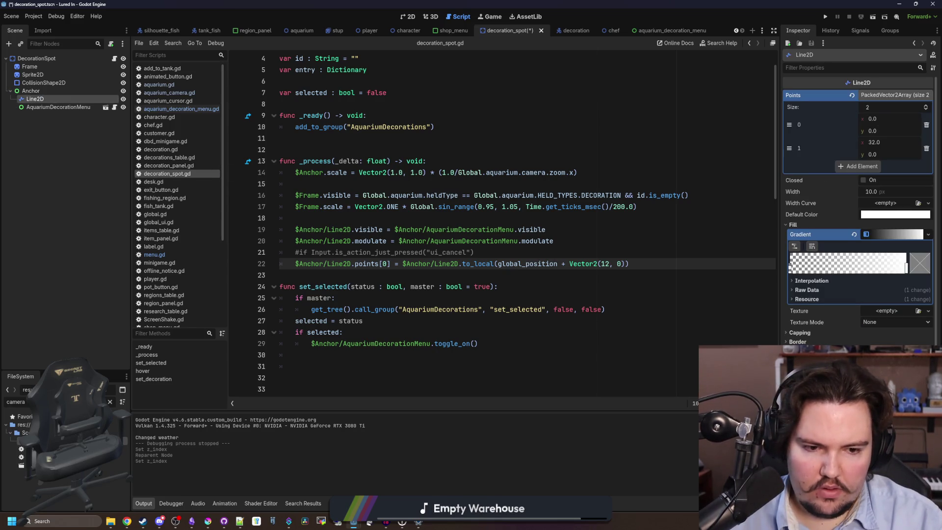
pyautogui.click(58, 107)
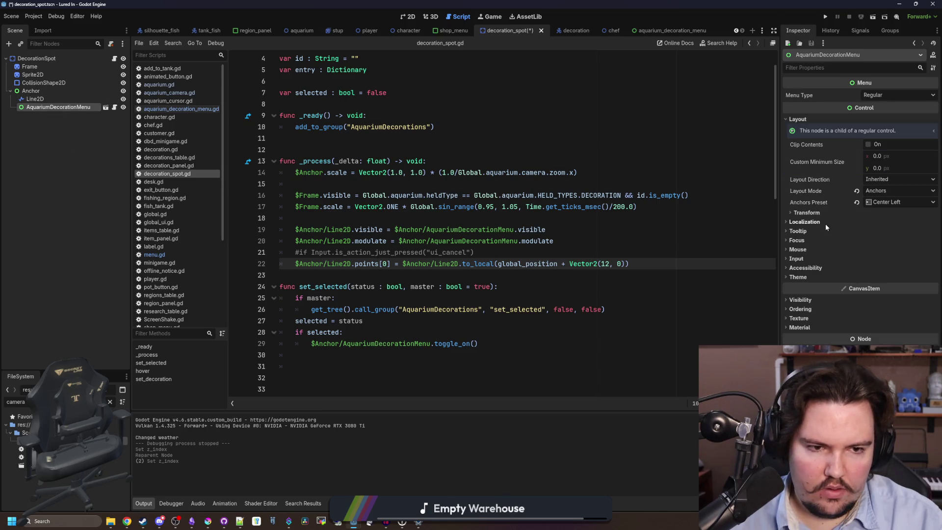
pyautogui.click(804, 309)
pyautogui.doubleClick(887, 319)
pyautogui.write('0')
pyautogui.press('Return')
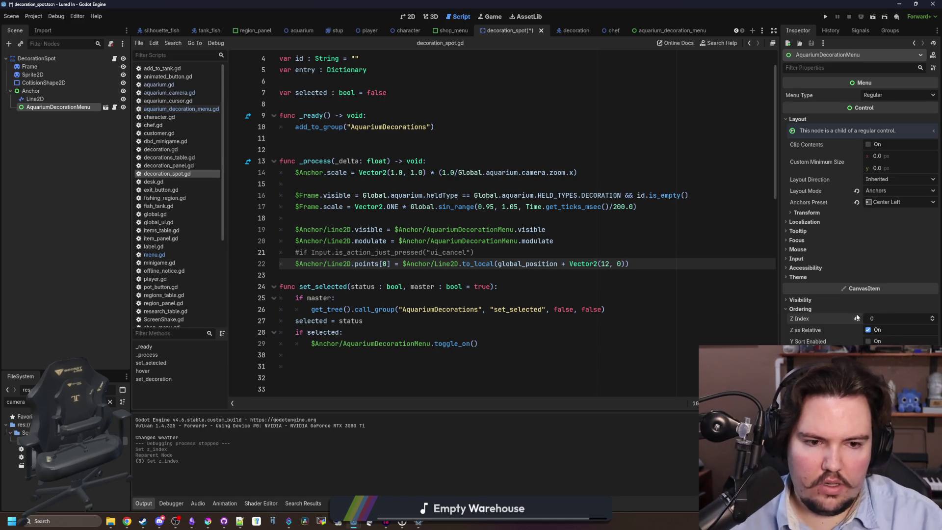
pyautogui.write('1000')
# Run the project with F5, stop it, and open the AquariumDecorationMenu scene.
pyautogui.click(472, 252)
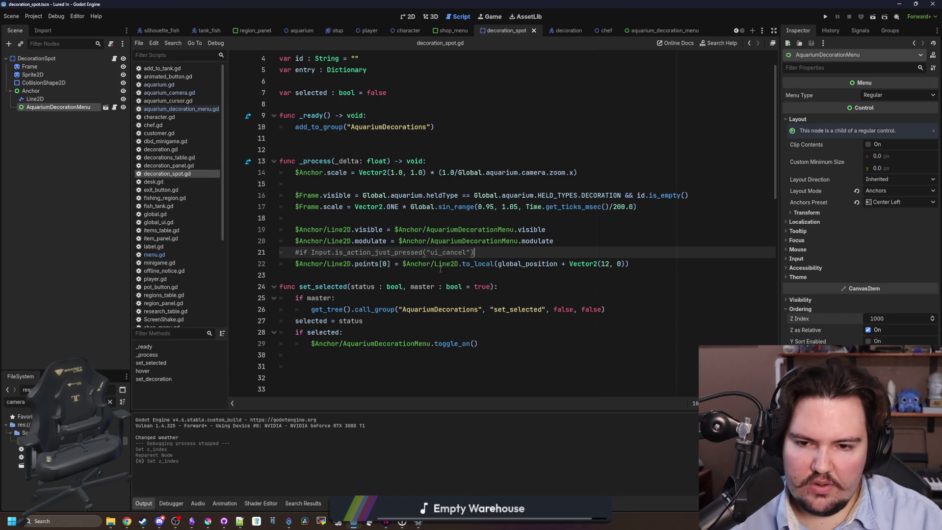
pyautogui.press('Down')
pyautogui.press('Down')
pyautogui.press('F5')
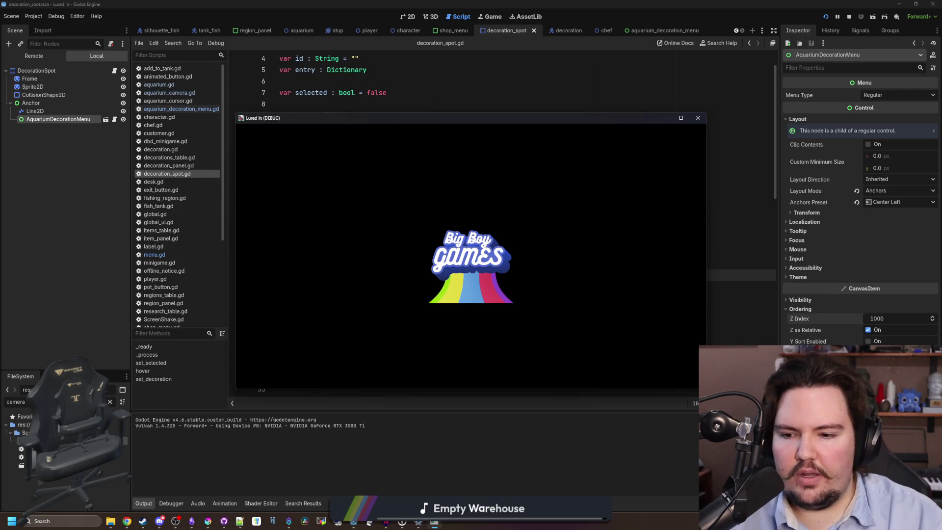
pyautogui.click(849, 18)
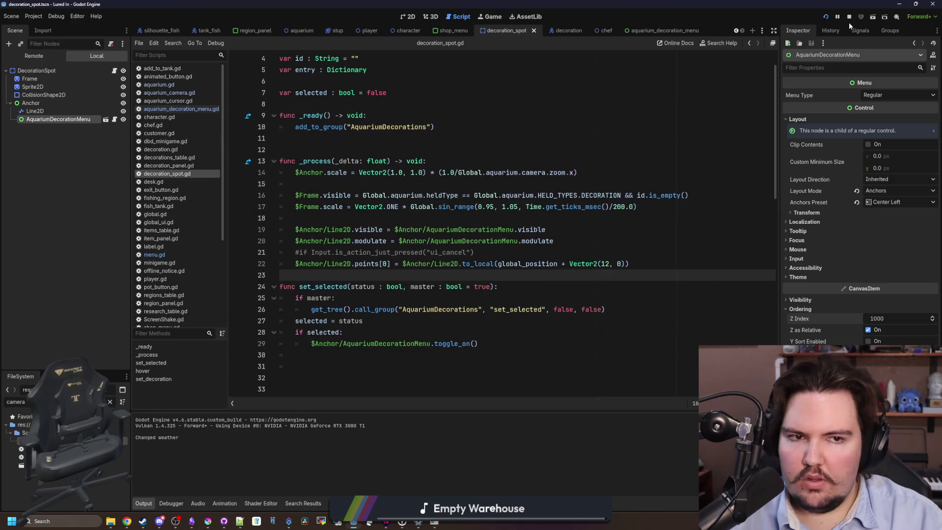
pyautogui.click(106, 107)
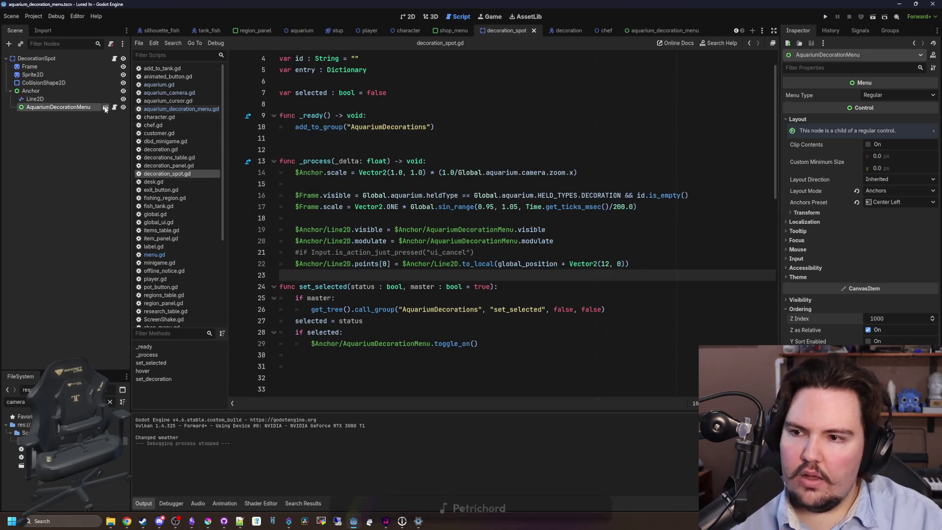
# Reset the AquariumDecorationMenu root's Z Index from 1000 to 0.
pyautogui.click(44, 59)
pyautogui.click(815, 216)
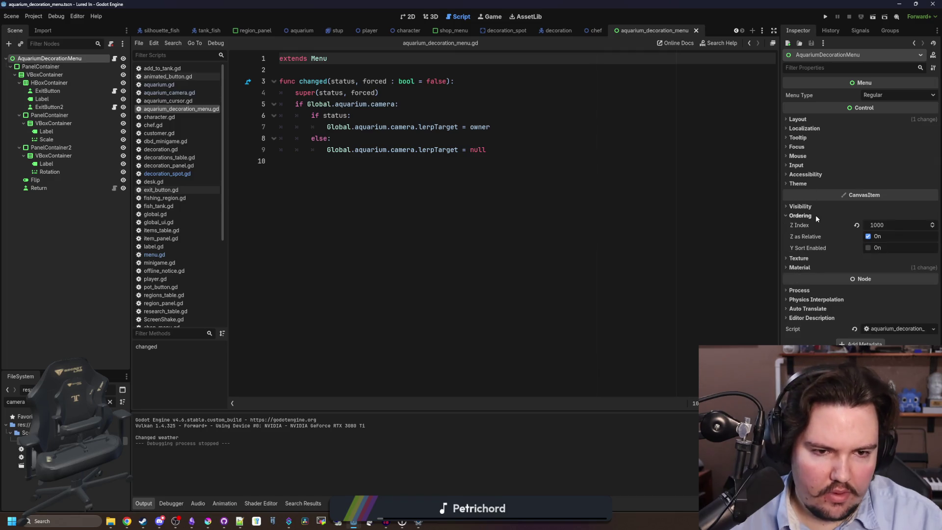
pyautogui.click(857, 225)
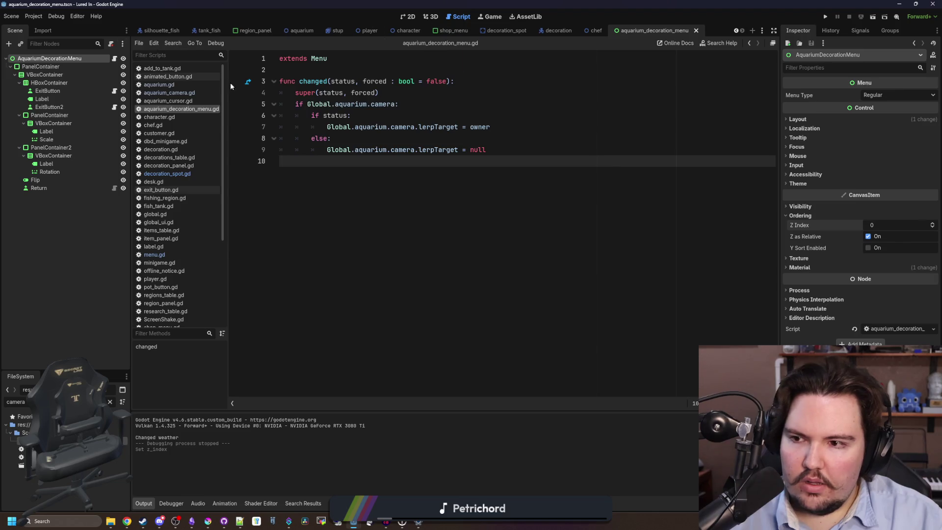
pyautogui.click(49, 107)
pyautogui.keyDown('shift'); pyautogui.click(48, 91); pyautogui.keyUp('shift')
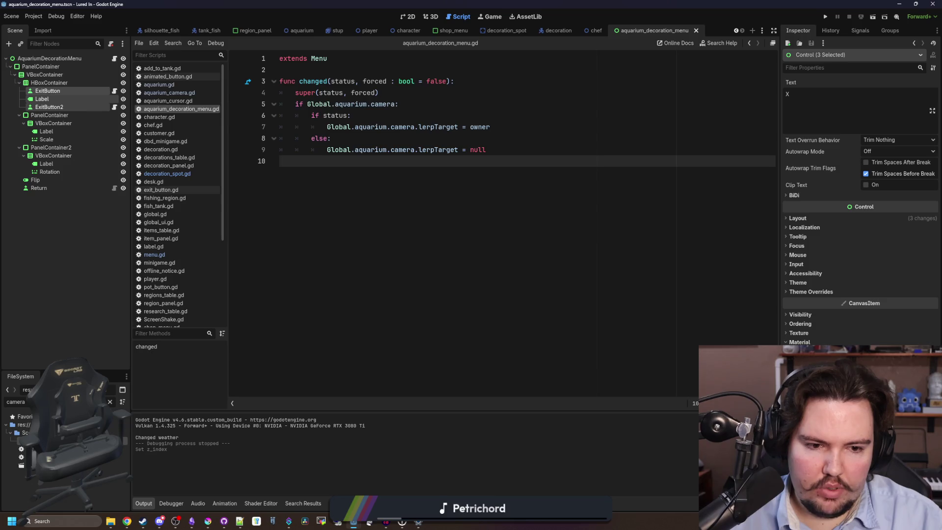
# Run the game, dismiss the Welcome Back dialog, and make it full-screen.
pyautogui.click(826, 17)
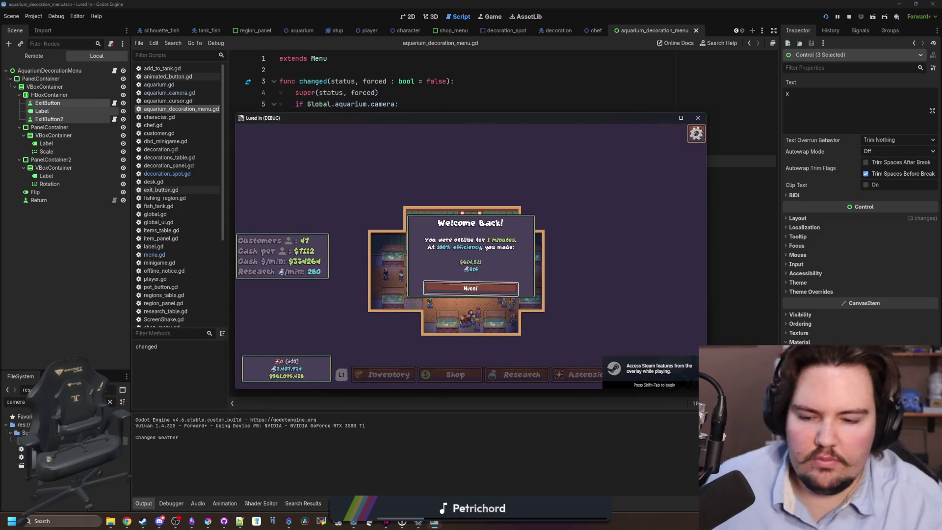
pyautogui.click(473, 289)
pyautogui.click(681, 117)
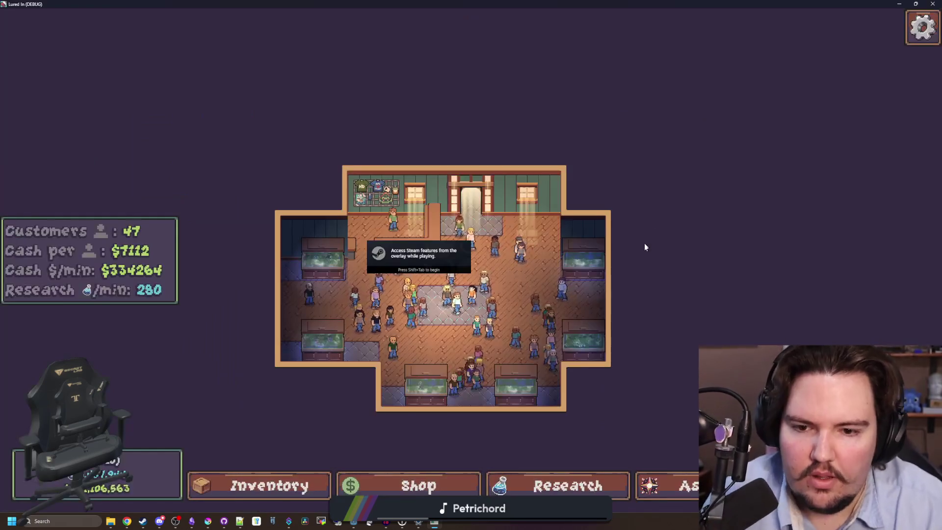
# Buy Starfish Home from Shop > Decorations, place it by the entrance, and open its edit panel.
pyautogui.scroll(3, 548, 283)
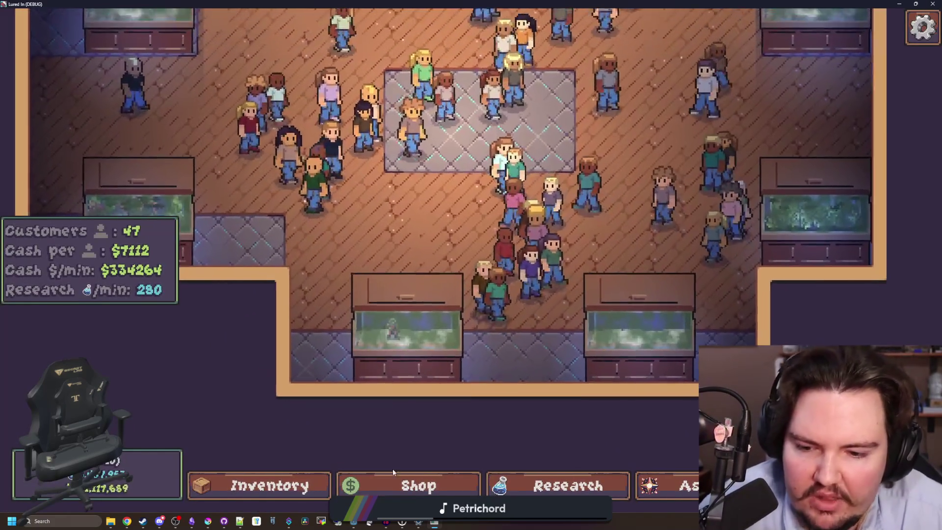
pyautogui.click(395, 482)
pyautogui.click(595, 140)
pyautogui.click(642, 181)
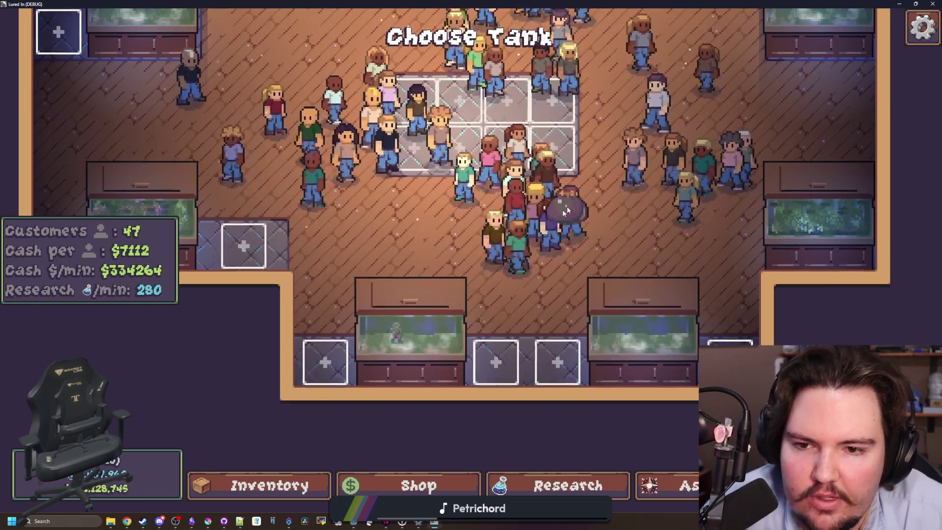
pyautogui.press('w')
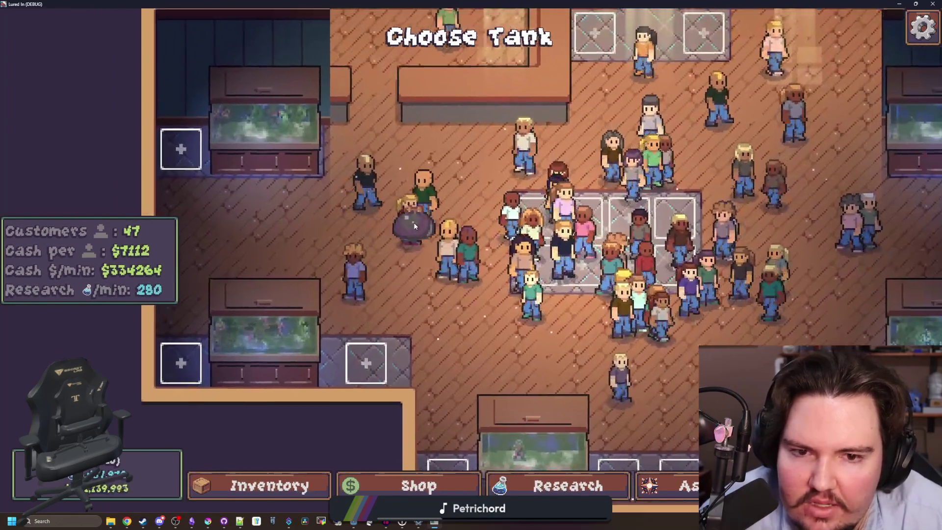
pyautogui.press('d')
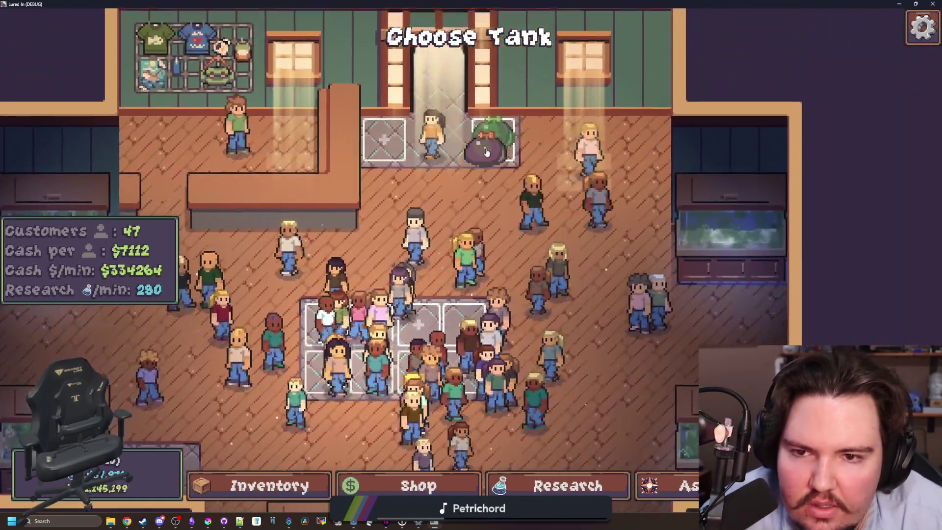
pyautogui.click(486, 153)
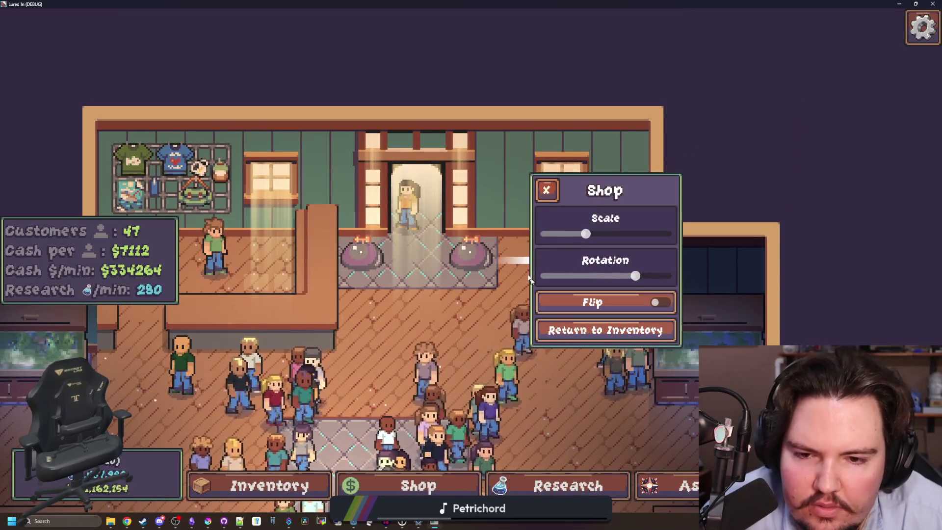
pyautogui.click(533, 283)
pyautogui.click(534, 283)
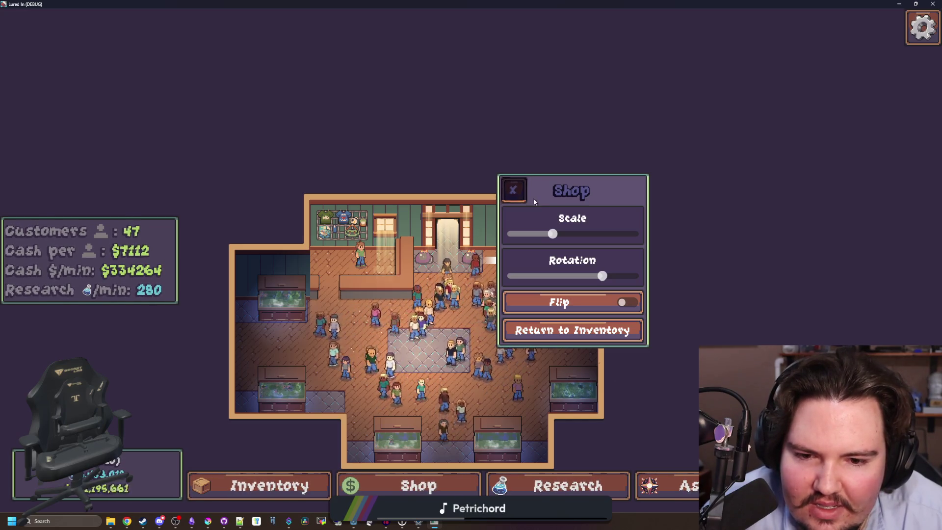
pyautogui.press('F11')
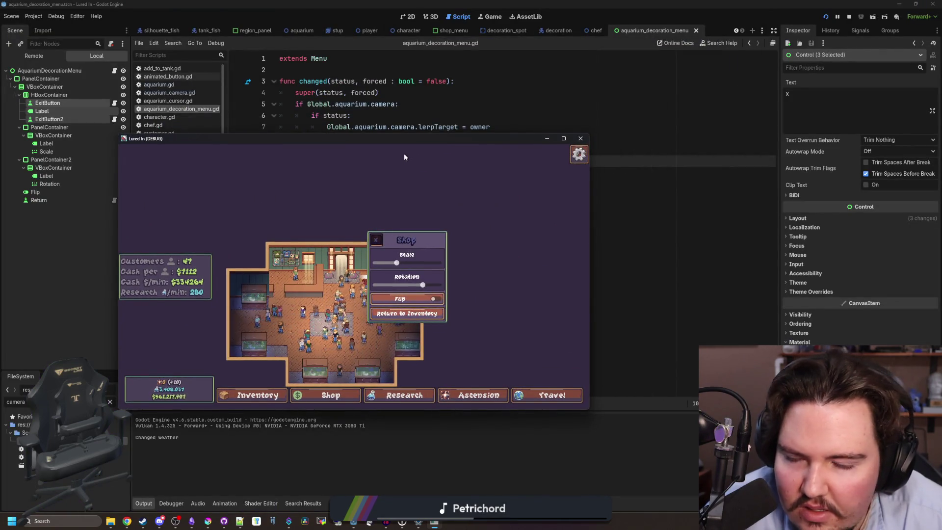
# Turn on Use Parent Material for HBoxContainer and save the menu scene.
pyautogui.click(49, 96)
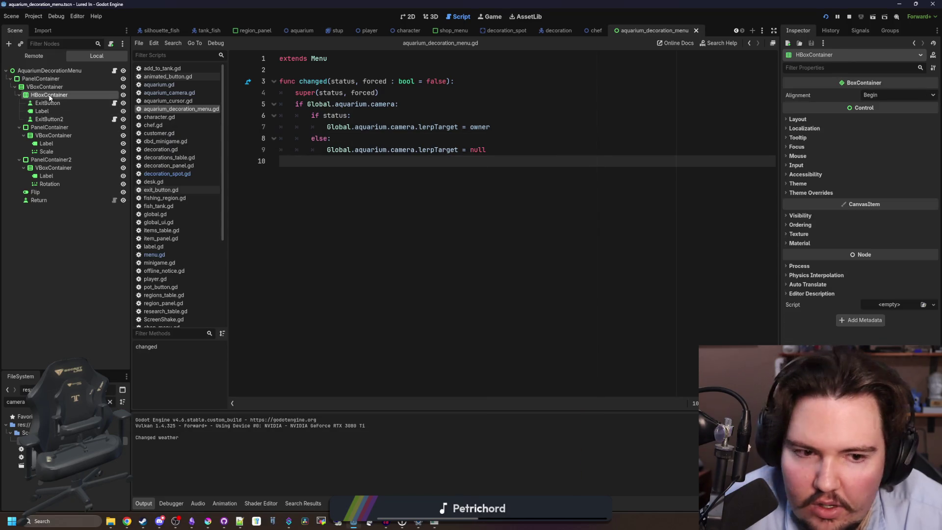
pyautogui.click(799, 244)
pyautogui.click(866, 264)
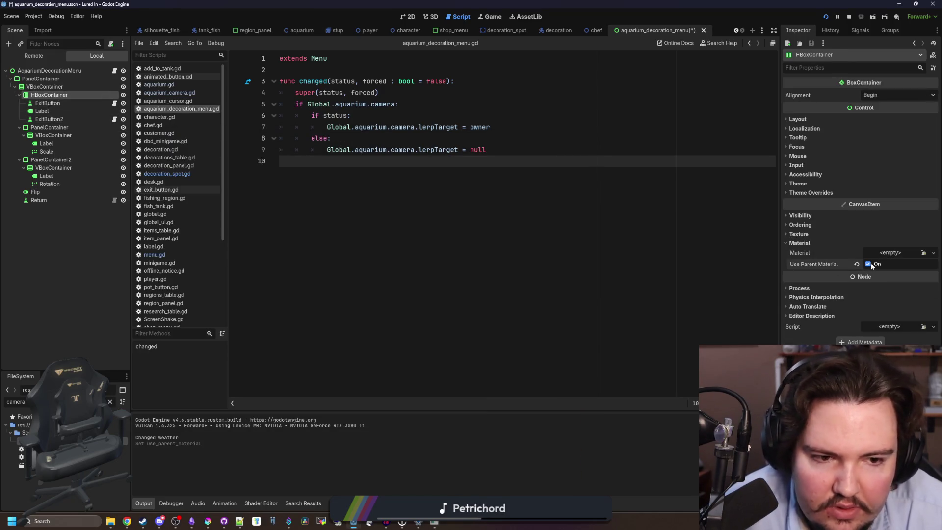
pyautogui.click(44, 87)
pyautogui.click(491, 138)
pyautogui.hotkey('ctrl', 's')
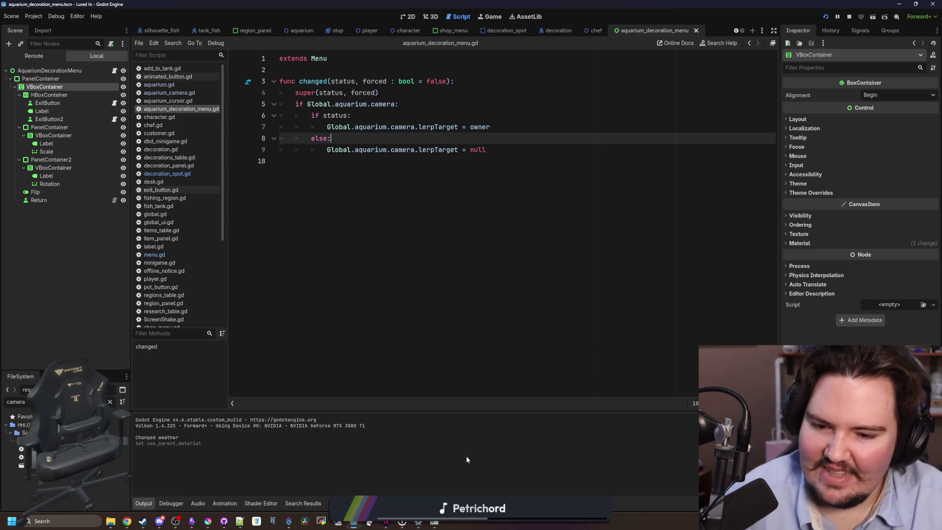
# Back in the full-screen game, open and close the pot's edit panel.
pyautogui.hotkey('alt', 'Tab')
pyautogui.press('Escape')
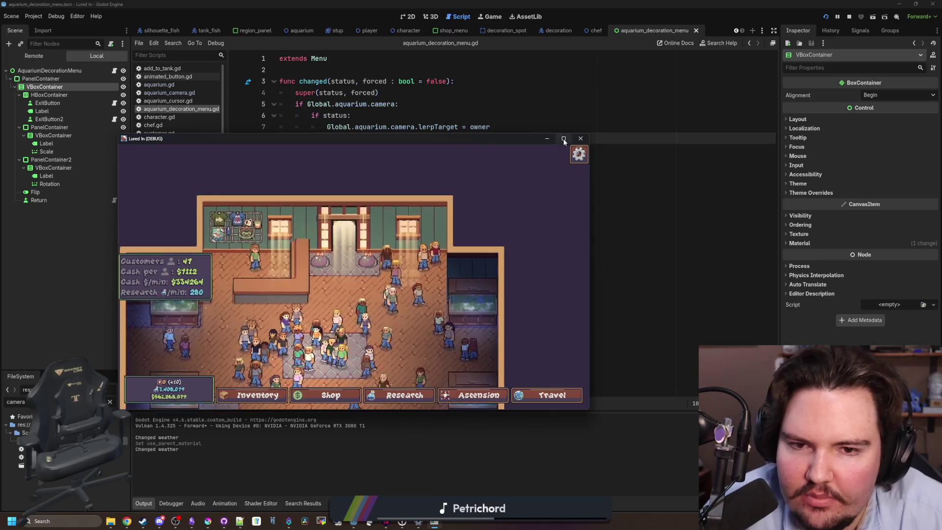
pyautogui.click(563, 139)
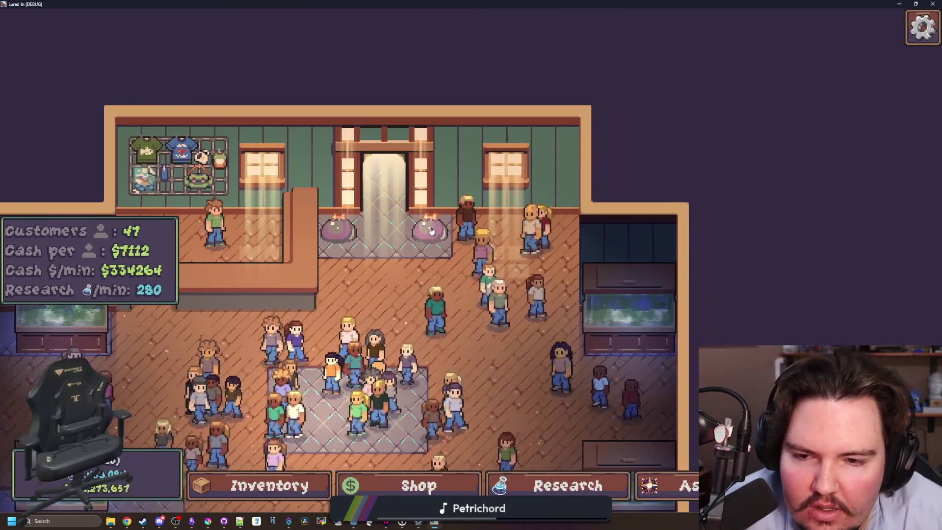
pyautogui.click(455, 247)
pyautogui.click(455, 247)
pyautogui.click(466, 253)
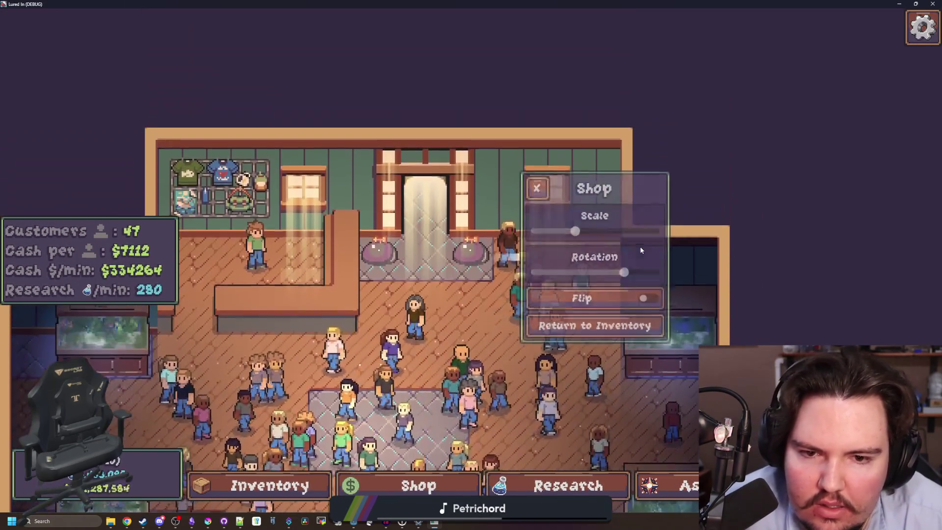
pyautogui.click(475, 257)
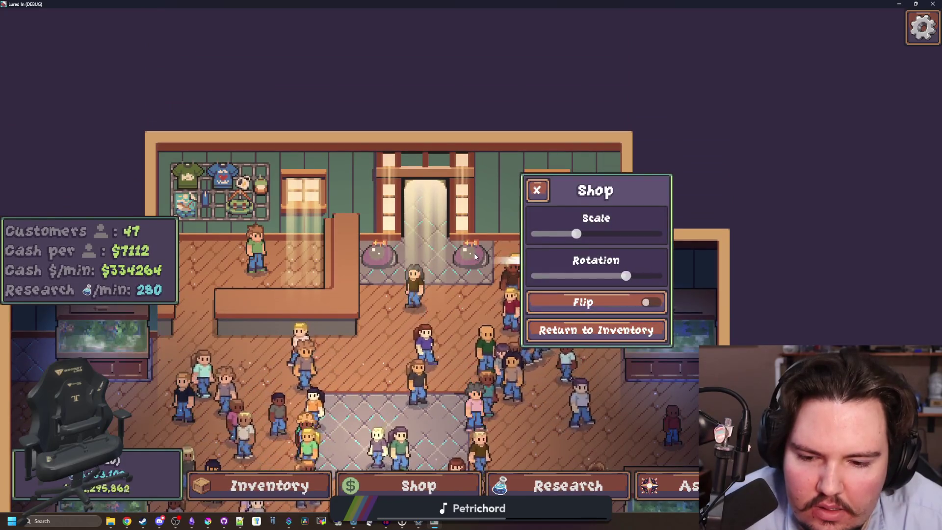
# Try the rotation slider on a shop decoration's edit panel.
pyautogui.click(575, 484)
pyautogui.click(575, 484)
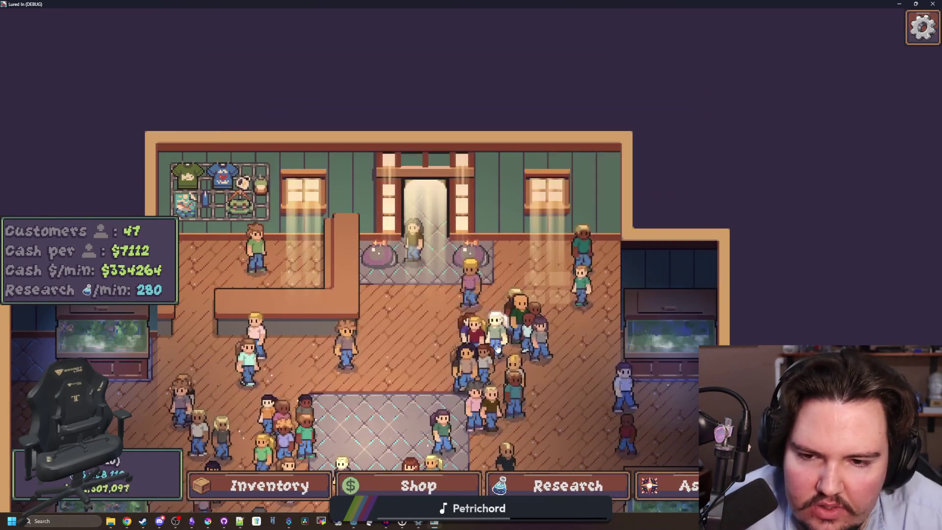
pyautogui.scroll(5, 458, 352)
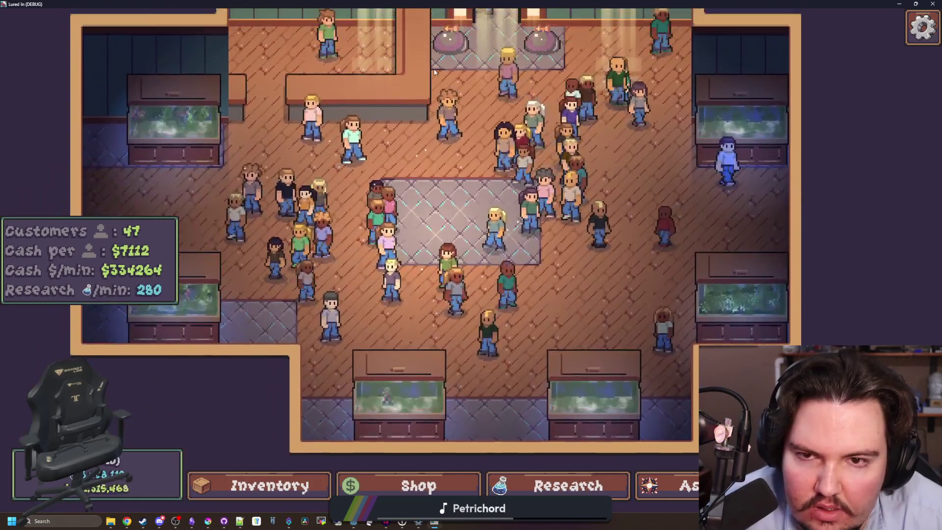
pyautogui.click(434, 72)
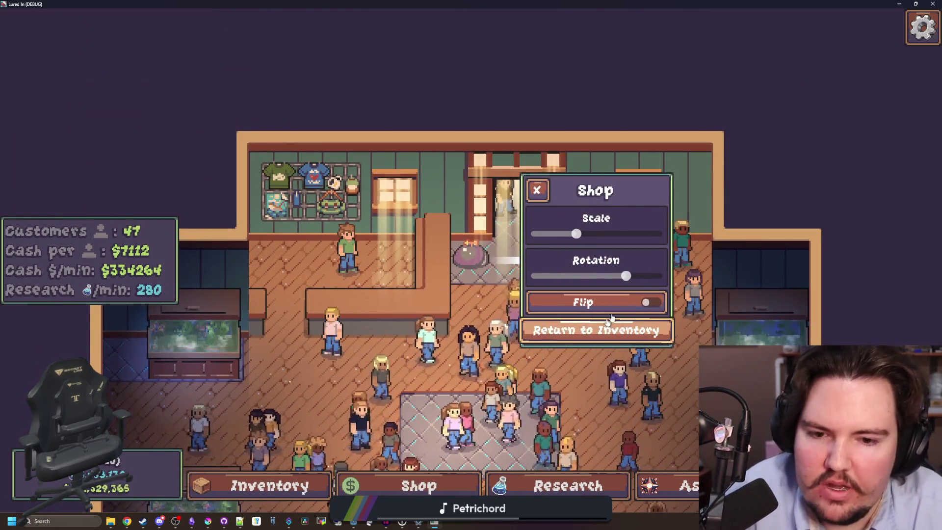
pyautogui.moveTo(623, 282)
pyautogui.mouseDown()
pyautogui.moveTo(537, 277)
pyautogui.moveTo(625, 277)
pyautogui.mouseUp()
pyautogui.click(537, 190)
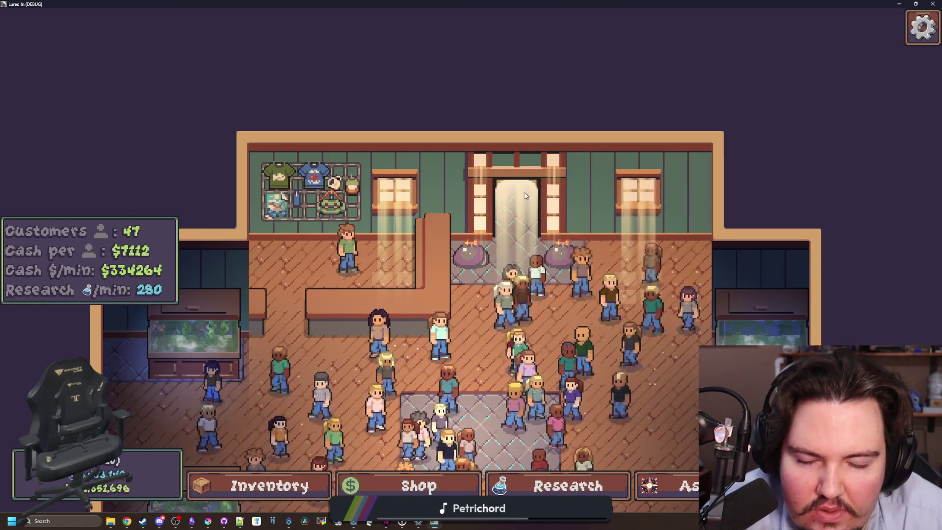
pyautogui.click(472, 205)
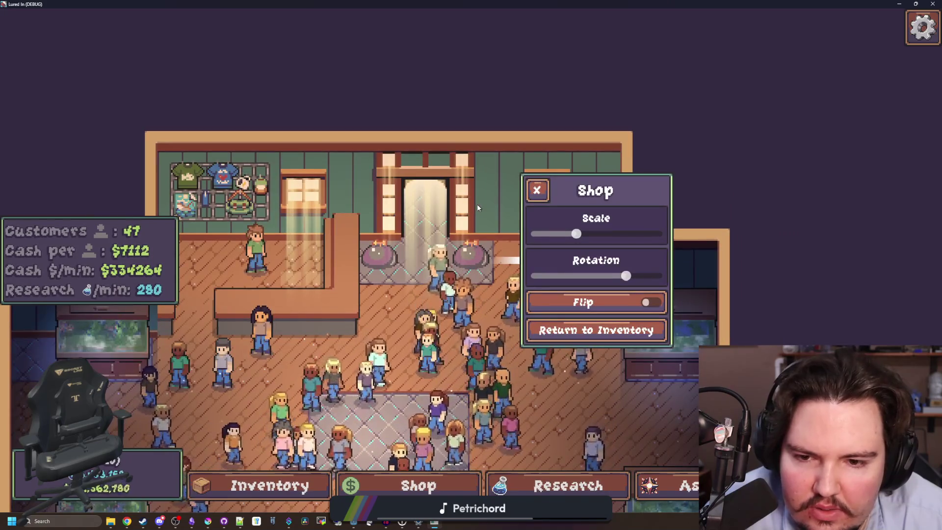
# Shrink the game window and close the game.
pyautogui.moveTo(564, 4); pyautogui.dragTo(412, 201)
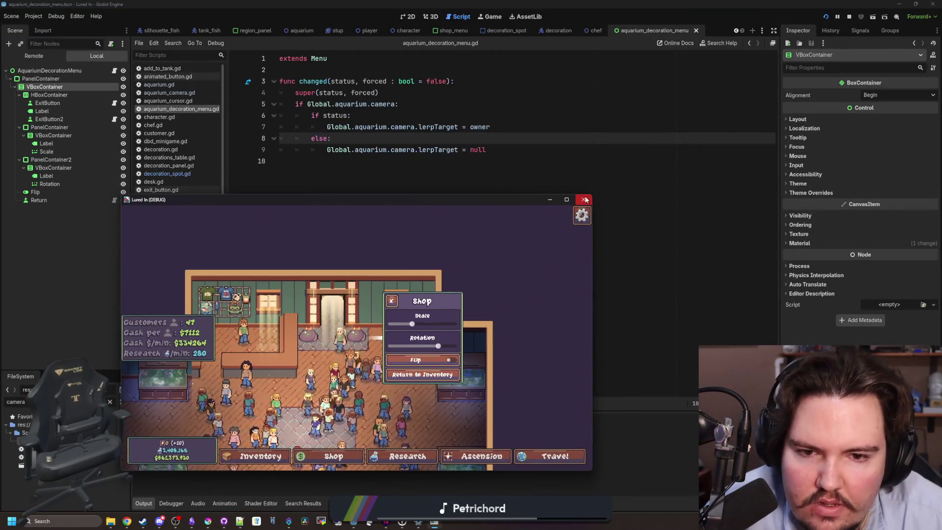
pyautogui.click(583, 199)
pyautogui.click(346, 163)
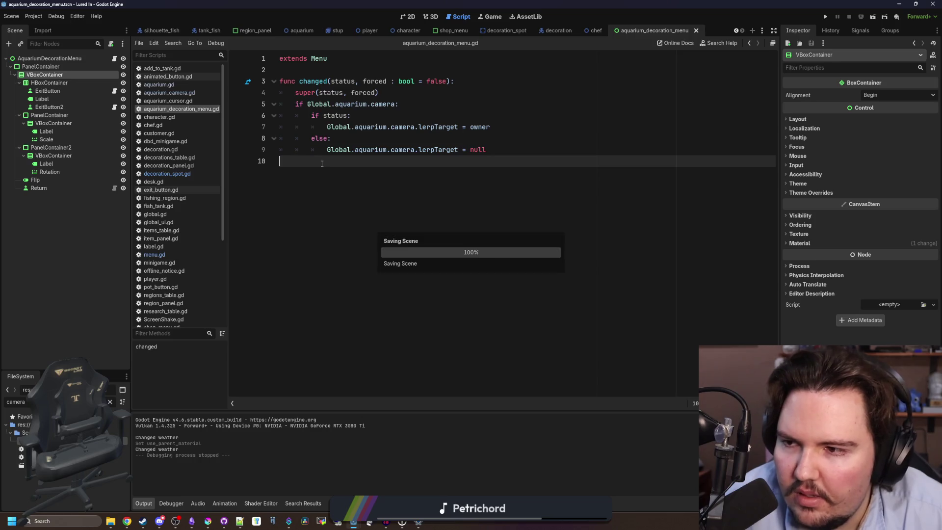
# Change the title Label's text from Shop to Edit and save the scene.
pyautogui.click(69, 92)
pyautogui.click(60, 99)
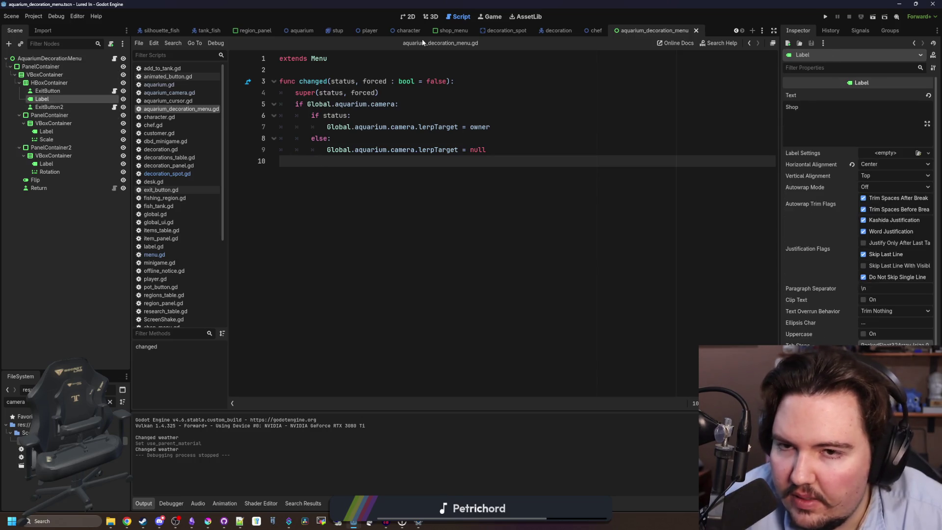
pyautogui.click(408, 16)
pyautogui.scroll(-3, 454, 321)
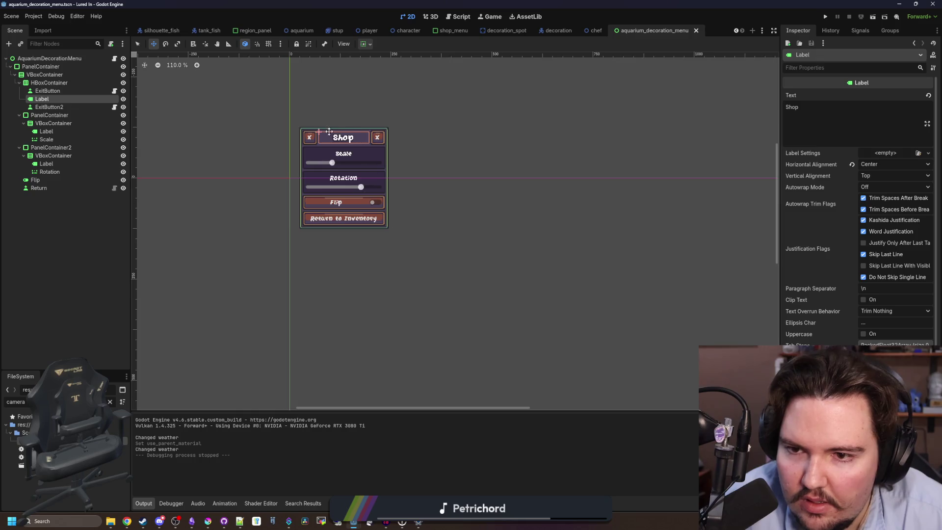
pyautogui.scroll(3, 334, 144)
pyautogui.hotkey('ctrl', 'a')
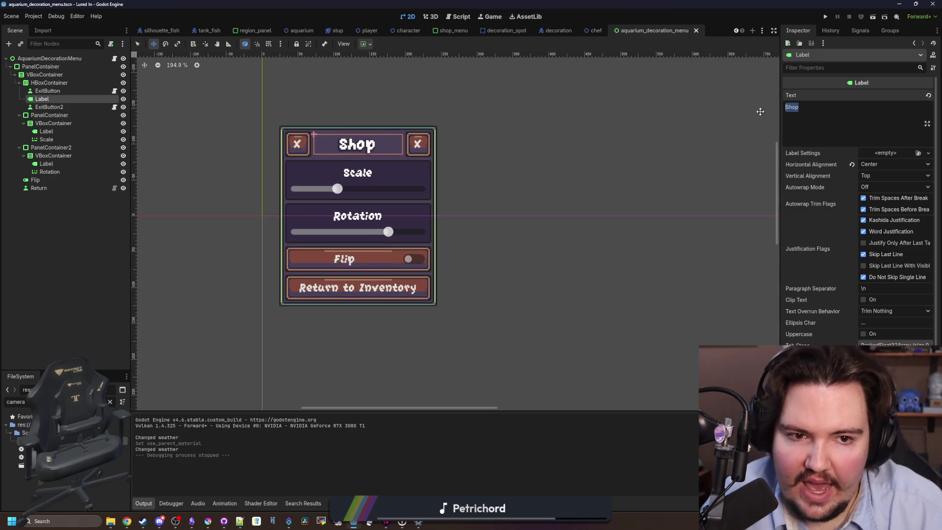
pyautogui.write('Edit')
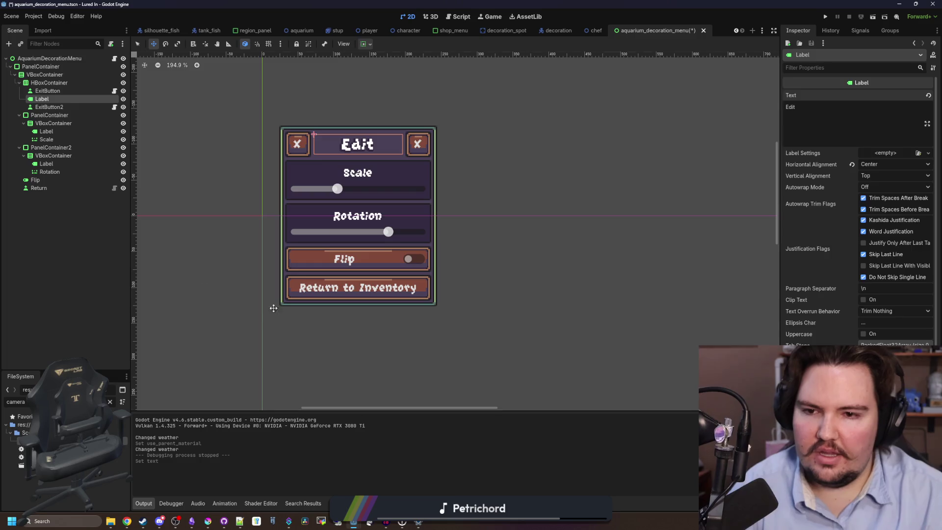
pyautogui.click(88, 212)
pyautogui.hotkey('ctrl', 's')
pyautogui.scroll(-2, 480, 210)
pyautogui.scroll(3, 423, 207)
pyautogui.hotkey('ctrl', 's')
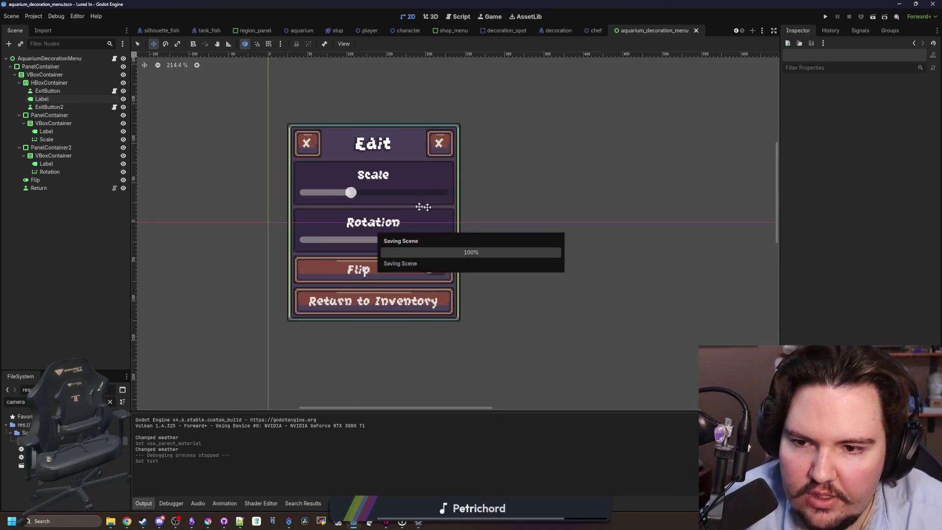
pyautogui.scroll(-1, 311, 203)
pyautogui.hotkey('ctrl', 's')
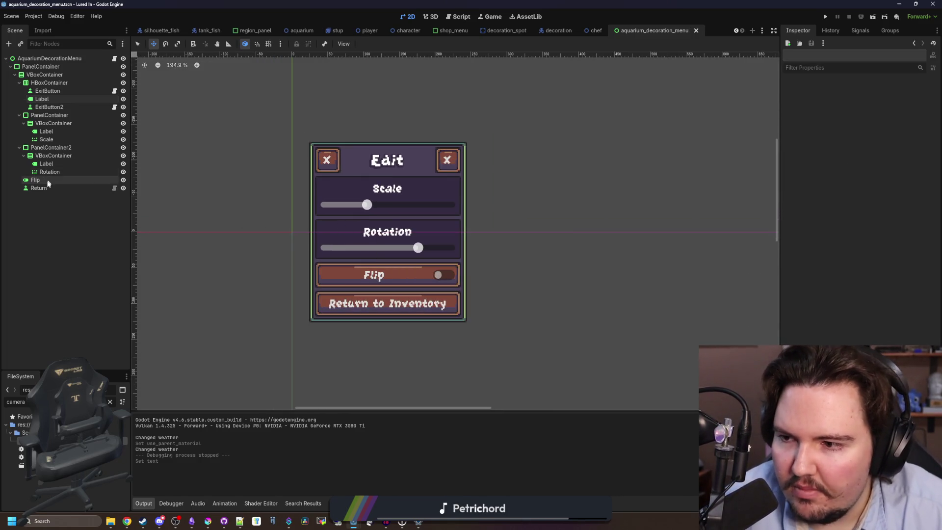
# Replace the Return button's Return to Inventory text with Delete and save.
pyautogui.click(39, 188)
pyautogui.click(814, 107)
pyautogui.hotkey('ctrl', 'a')
pyautogui.write('D')
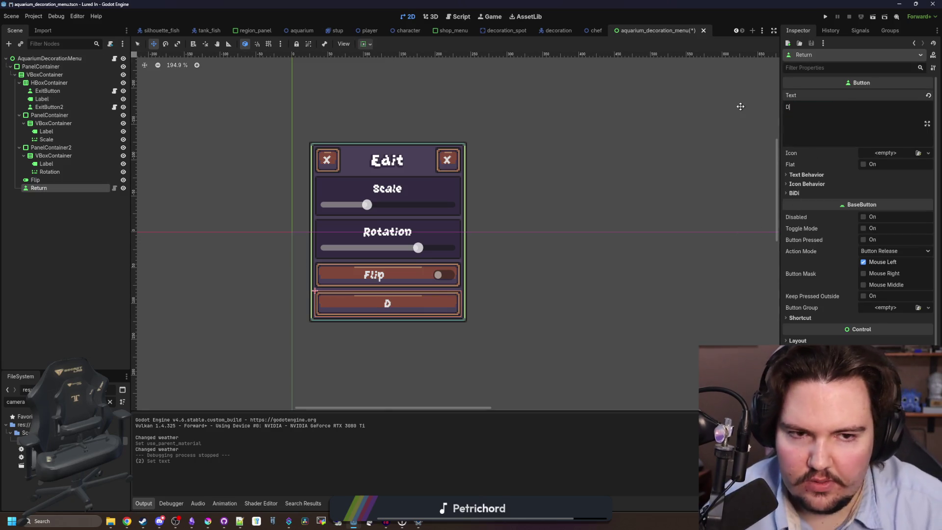
pyautogui.write('elete')
pyautogui.click(34, 219)
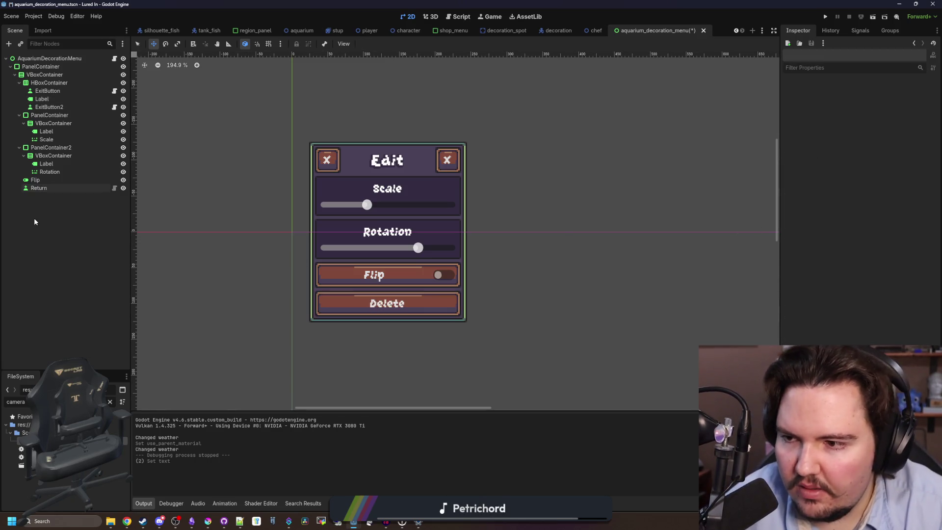
pyautogui.hotkey('ctrl', 's')
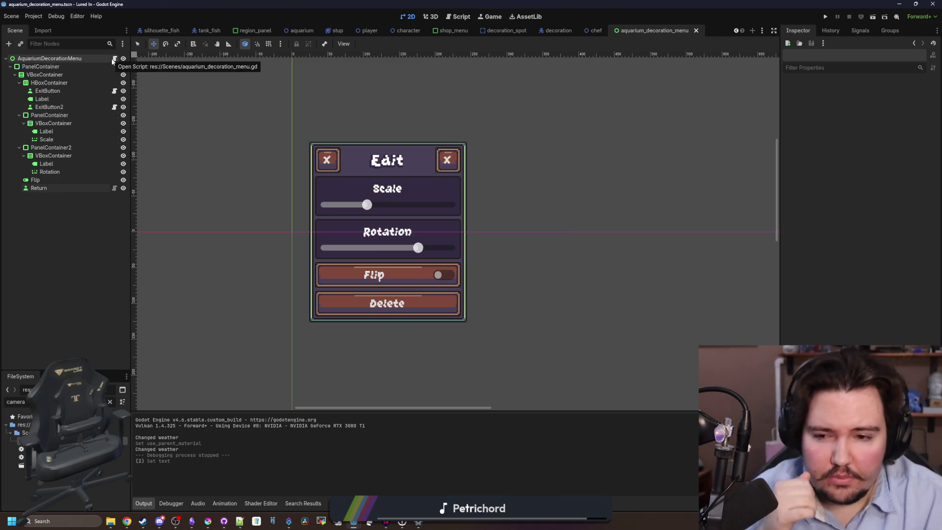
pyautogui.click(115, 59)
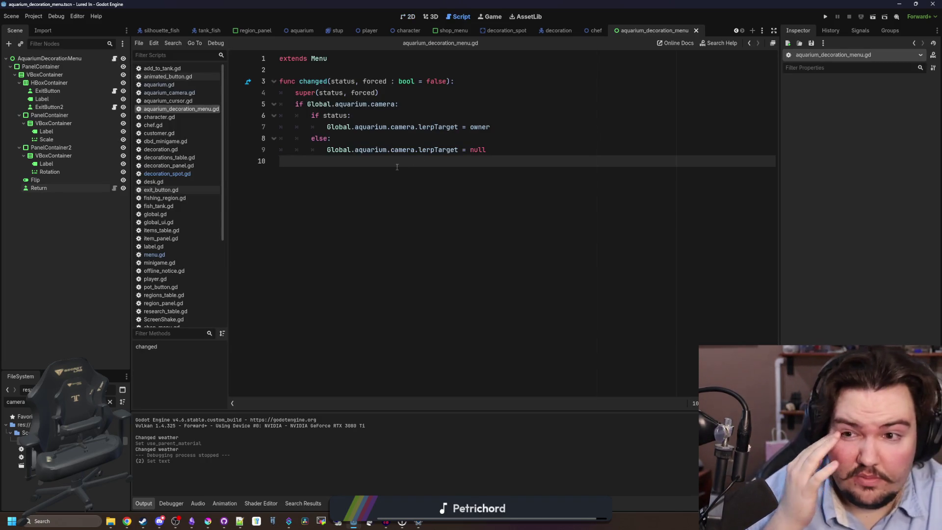
# Rename the Return button node to Delete.
pyautogui.press('Return')
pyautogui.press('Return')
pyautogui.click(37, 180)
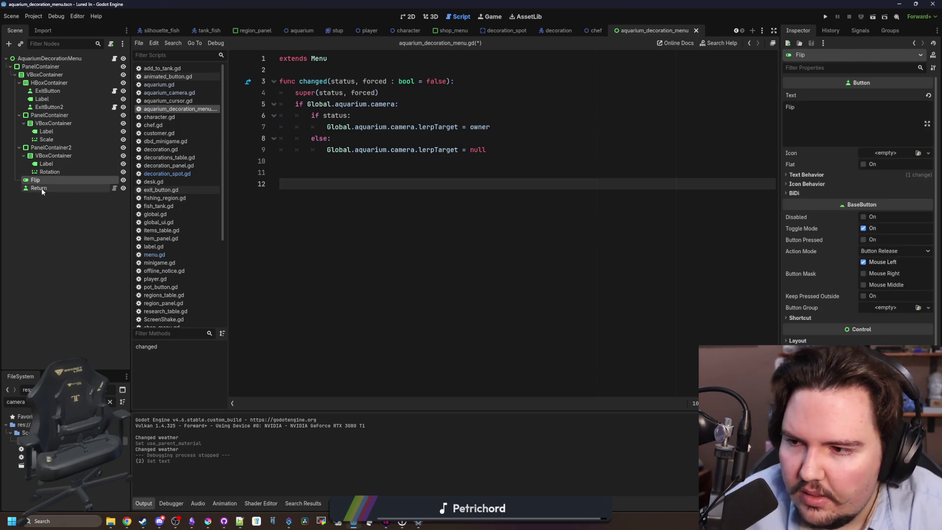
pyautogui.click(41, 188)
pyautogui.click(860, 30)
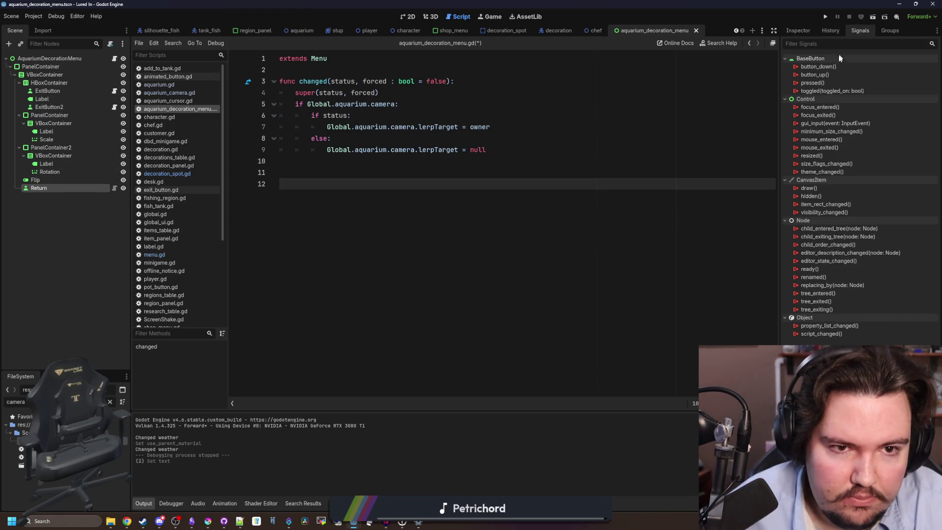
pyautogui.rightClick(821, 80)
pyautogui.doubleClick(48, 187)
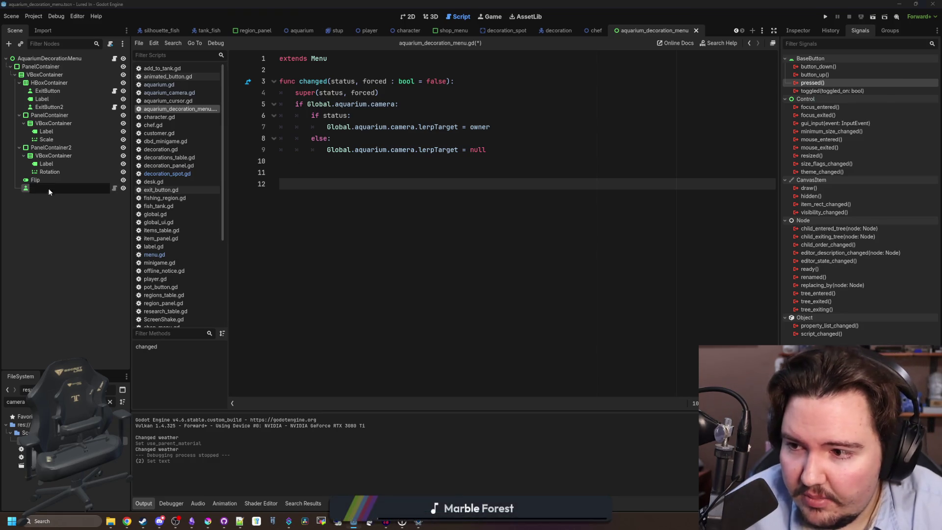
pyautogui.write('Delete')
pyautogui.press('Return')
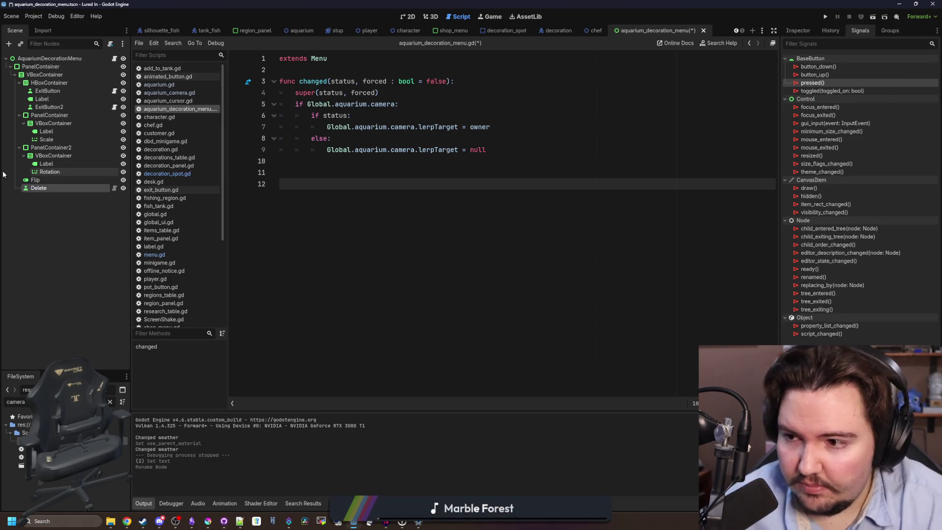
# Connect Delete's pressed signal to a new _on_delete_pressed that calls owner.set_decoration().
pyautogui.rightClick(820, 83)
pyautogui.click(834, 87)
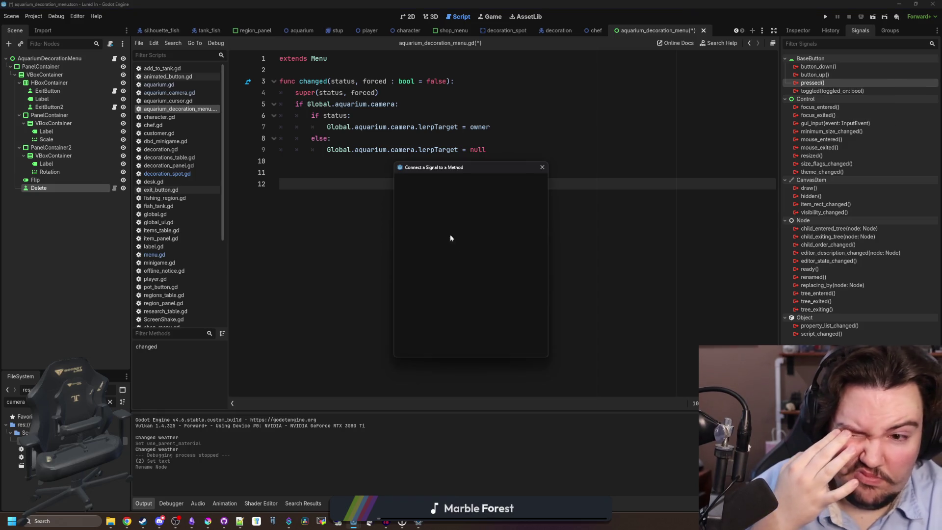
pyautogui.press('Return')
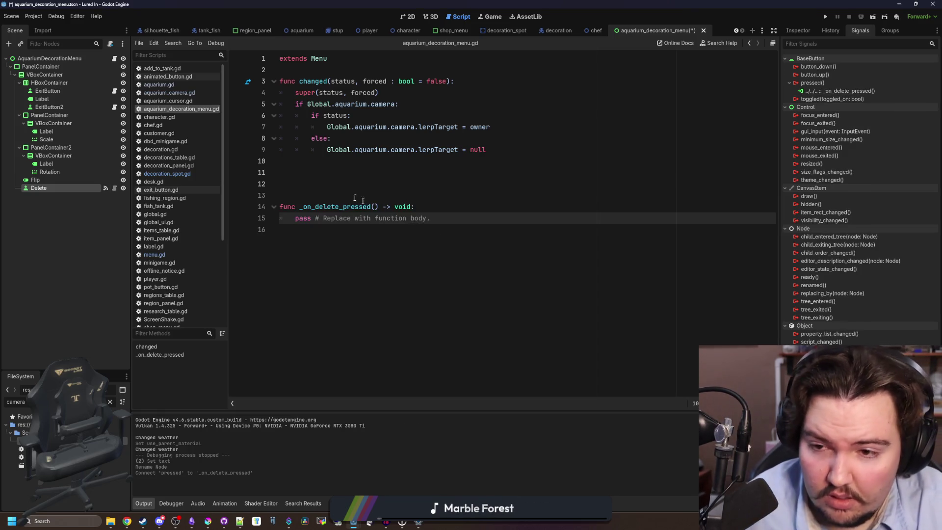
pyautogui.click(355, 186)
pyautogui.press('BackSpace')
pyautogui.press('BackSpace')
pyautogui.moveTo(430, 196); pyautogui.dragTo(295, 195)
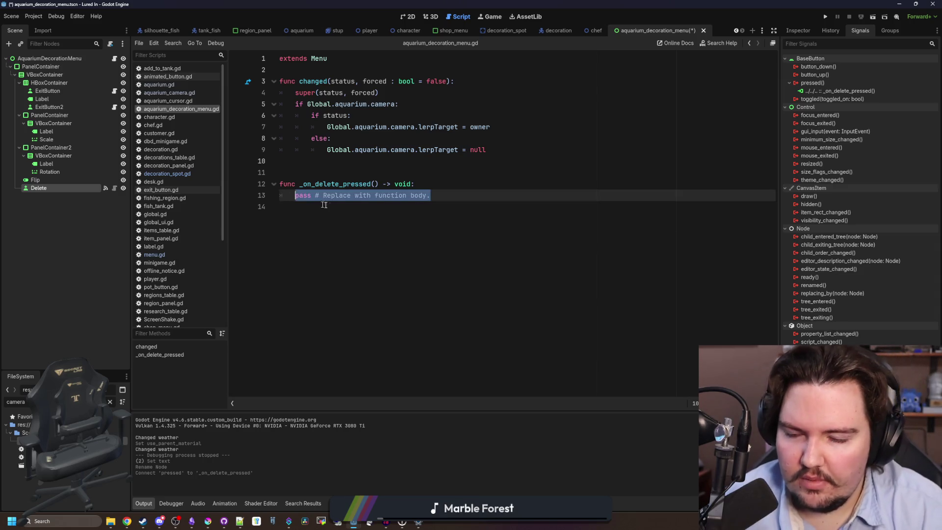
pyautogui.write('Glo')
pyautogui.press('BackSpace')
pyautogui.press('BackSpace')
pyautogui.press('BackSpace')
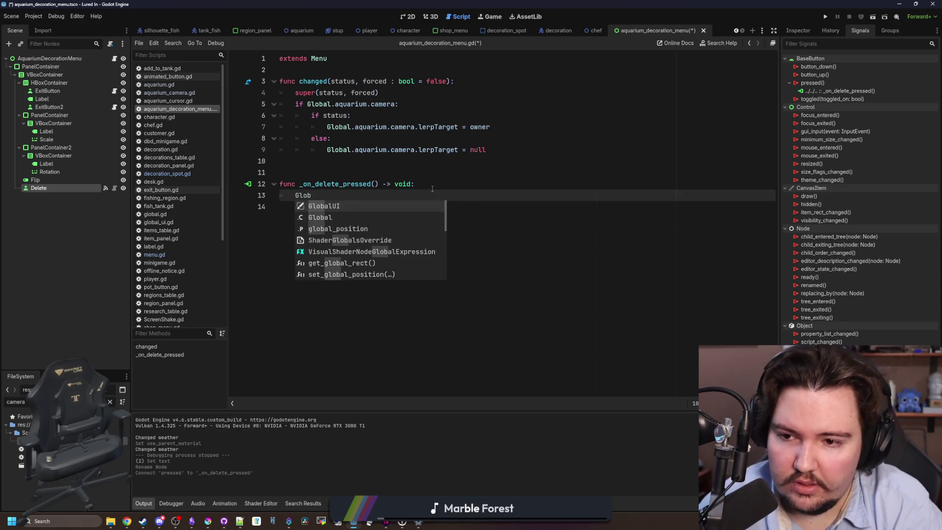
pyautogui.write('owner.set')
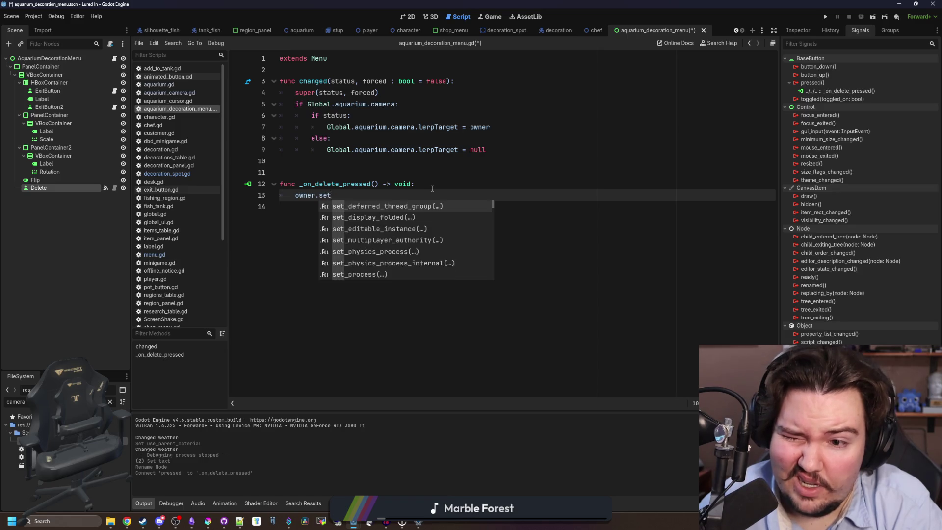
pyautogui.write('_decoration(')
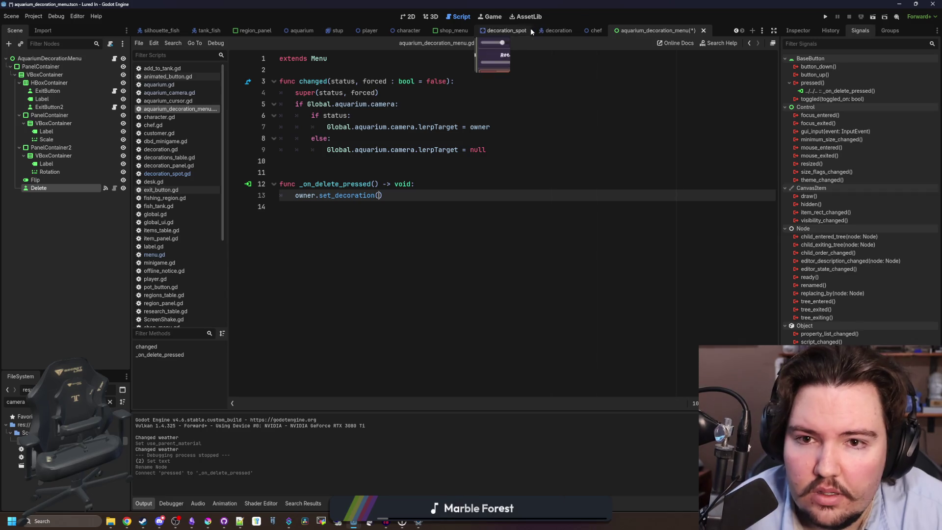
pyautogui.click(515, 31)
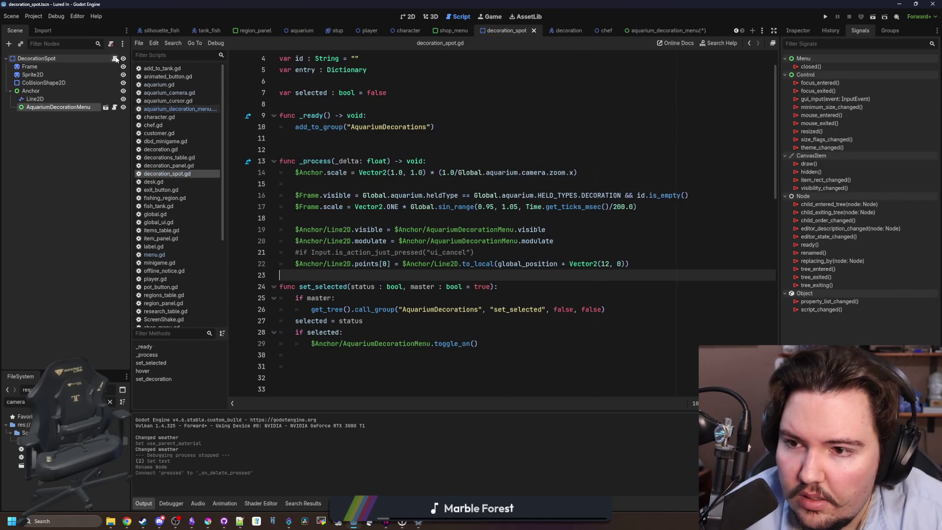
# Tidy the blank lines around set_selected and after toggle_on() in decoration_spot.gd.
pyautogui.scroll(1, 320, 154)
pyautogui.scroll(-5, 320, 154)
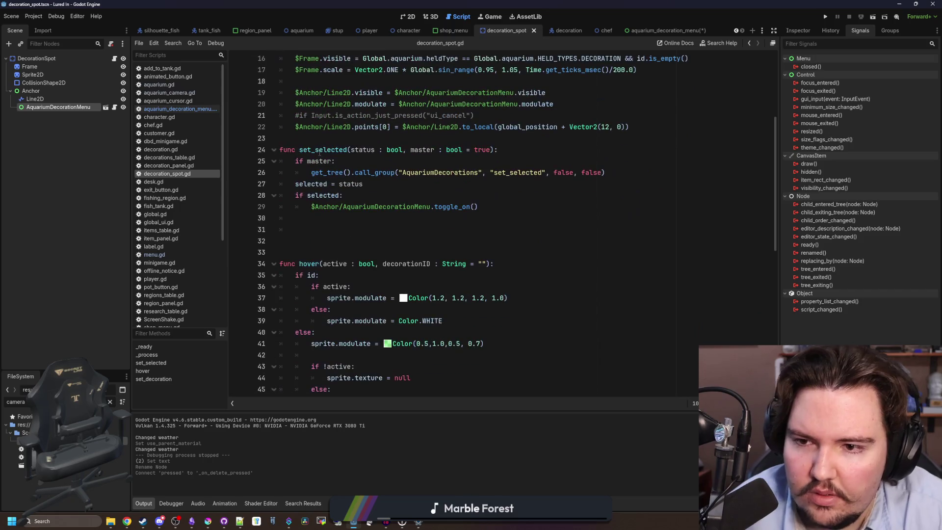
pyautogui.click(319, 139)
pyautogui.press('Return')
pyautogui.click(320, 252)
pyautogui.click(320, 241)
pyautogui.press('BackSpace')
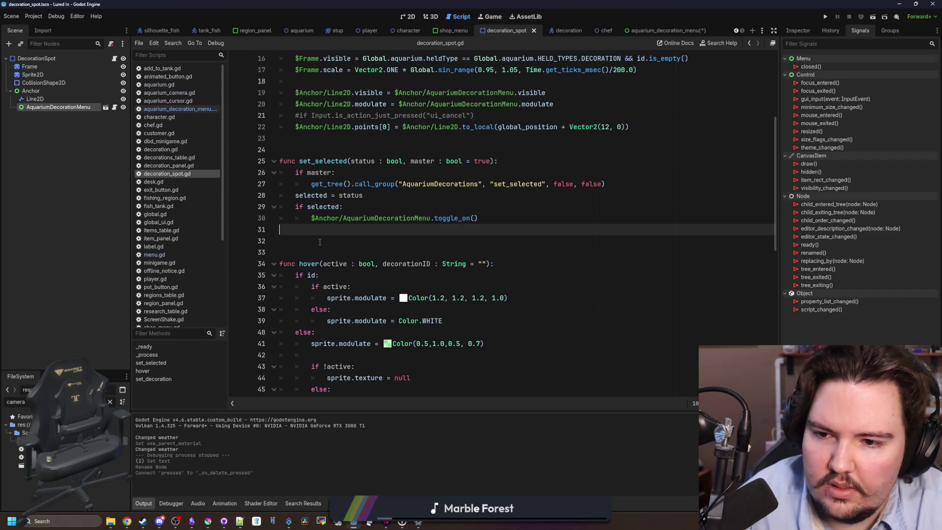
pyautogui.press('BackSpace')
pyautogui.doubleClick(321, 172)
pyautogui.doubleClick(323, 161)
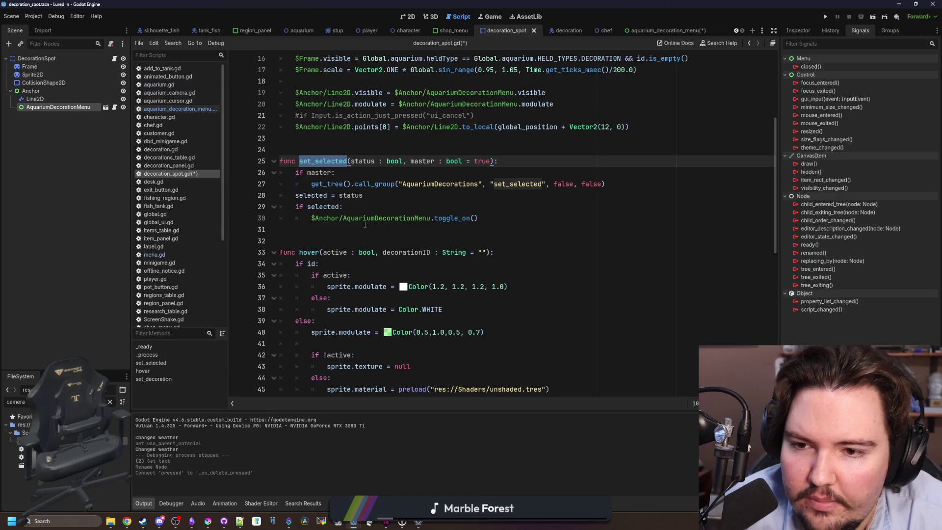
# Add set_selected(false, false) under set_decoration's empty-ID branch.
pyautogui.scroll(-8, 365, 225)
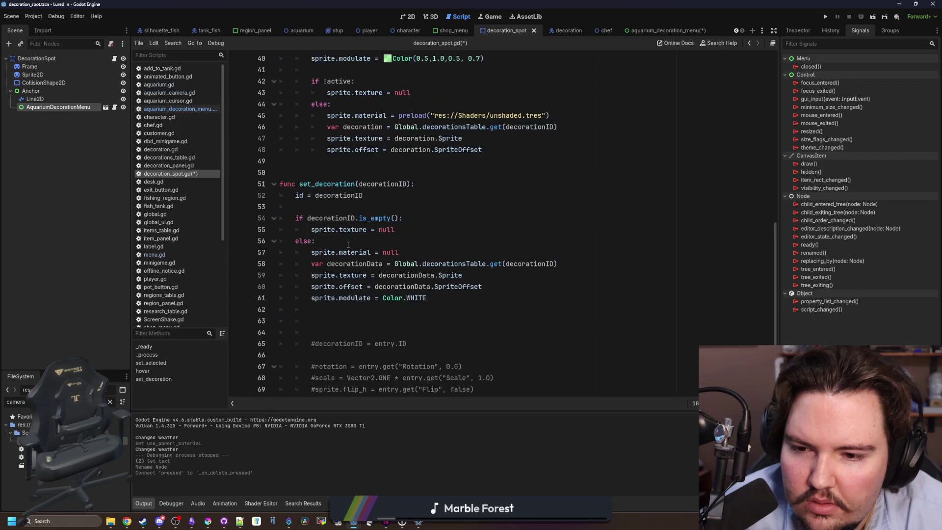
pyautogui.scroll(-1, 348, 245)
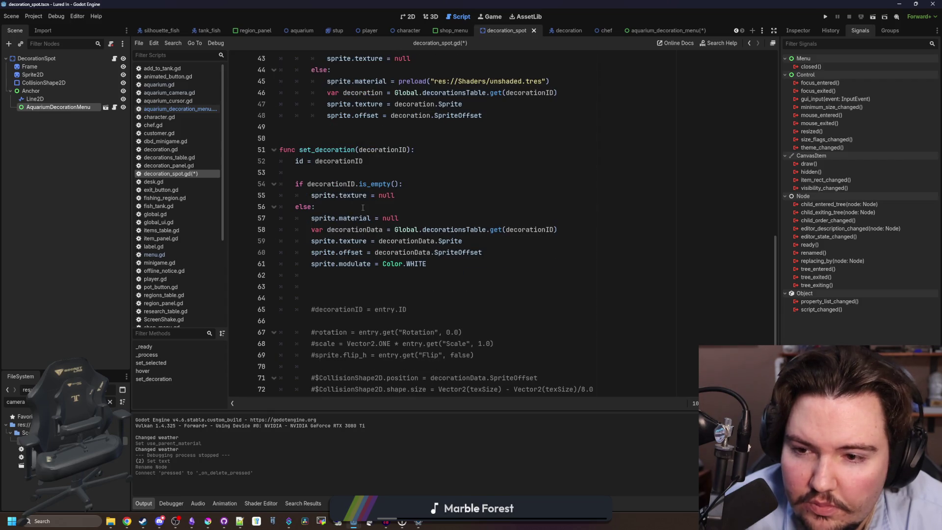
pyautogui.click(405, 275)
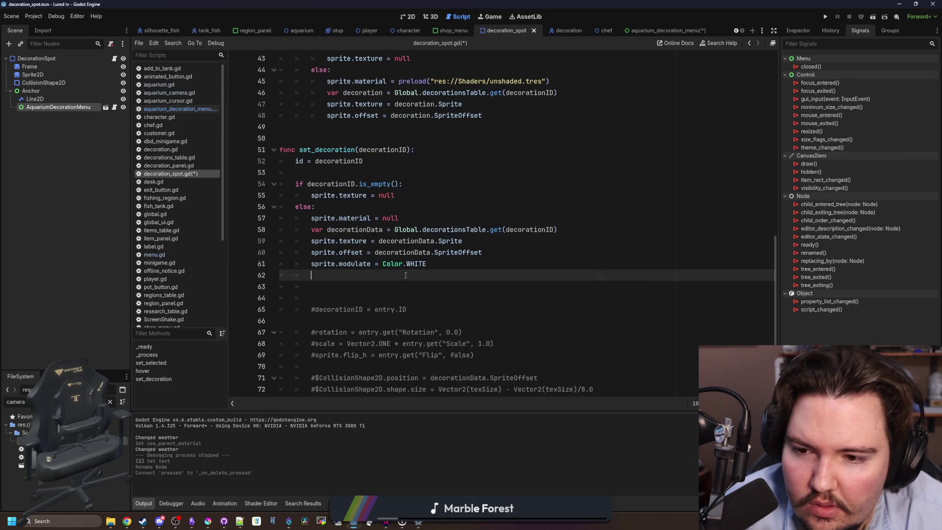
pyautogui.scroll(-1, 461, 264)
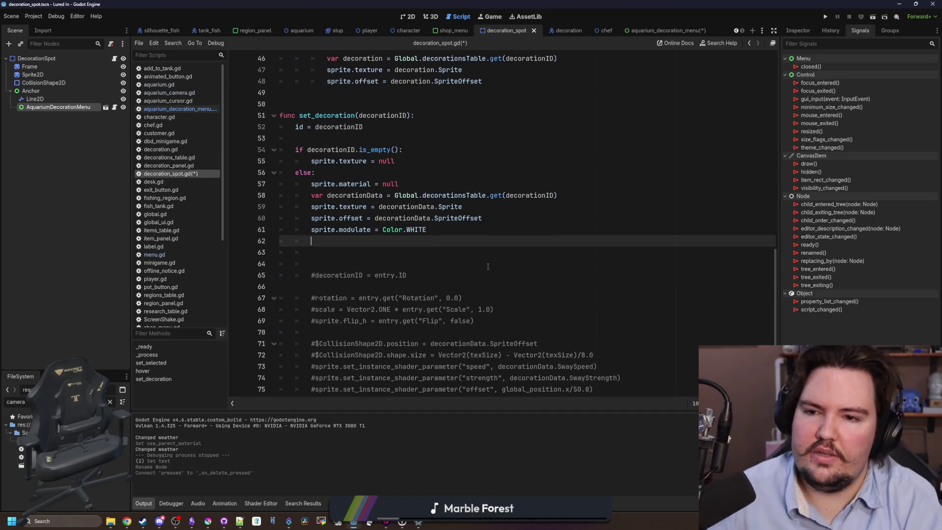
pyautogui.click(424, 160)
pyautogui.press('Return')
pyautogui.write('set_selected')
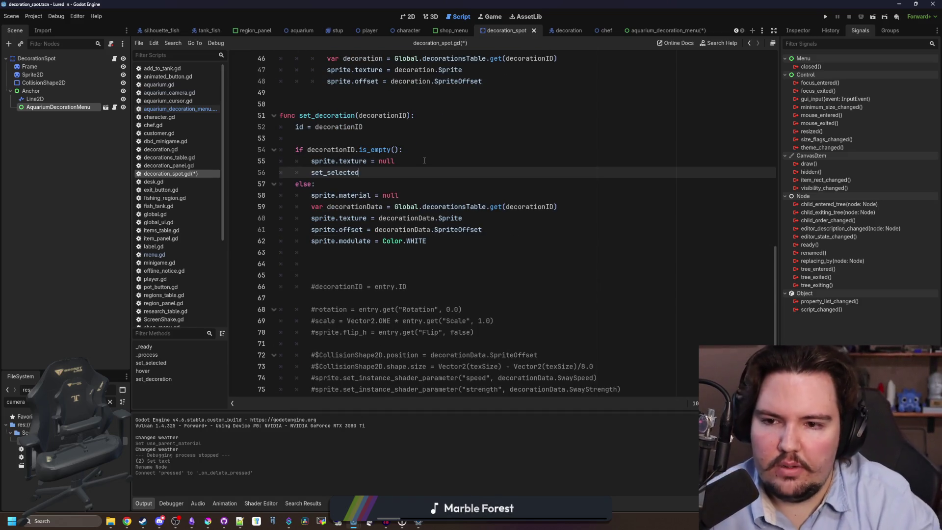
pyautogui.write('(fa')
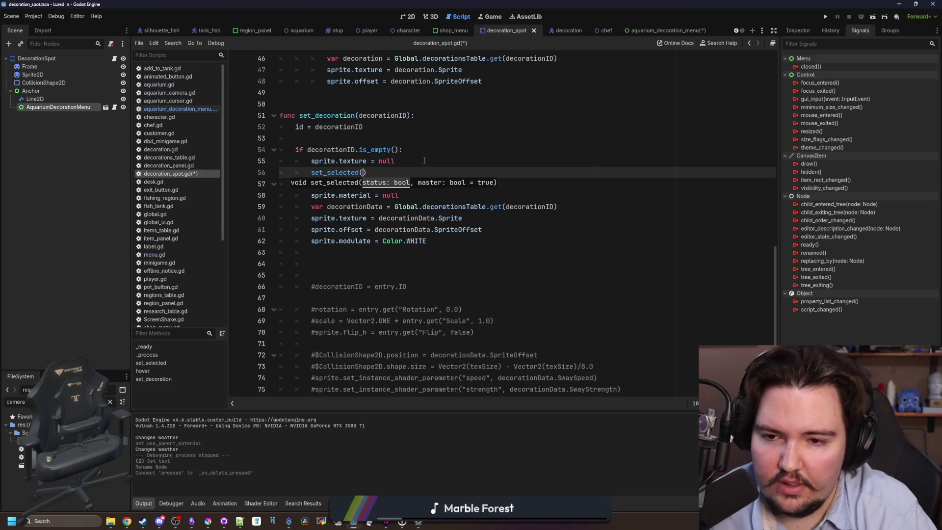
pyautogui.write('lse, false')
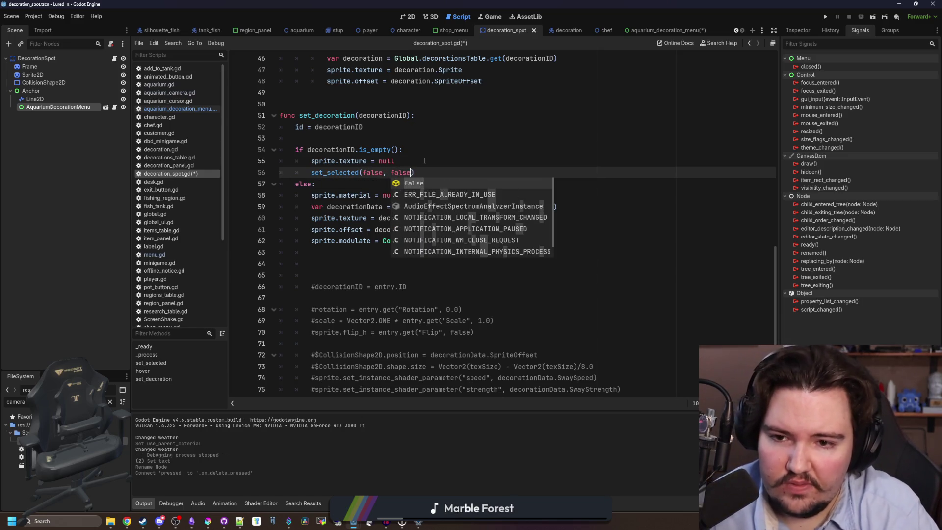
pyautogui.press('Return')
pyautogui.click(424, 160)
pyautogui.moveTo(425, 172); pyautogui.dragTo(305, 168)
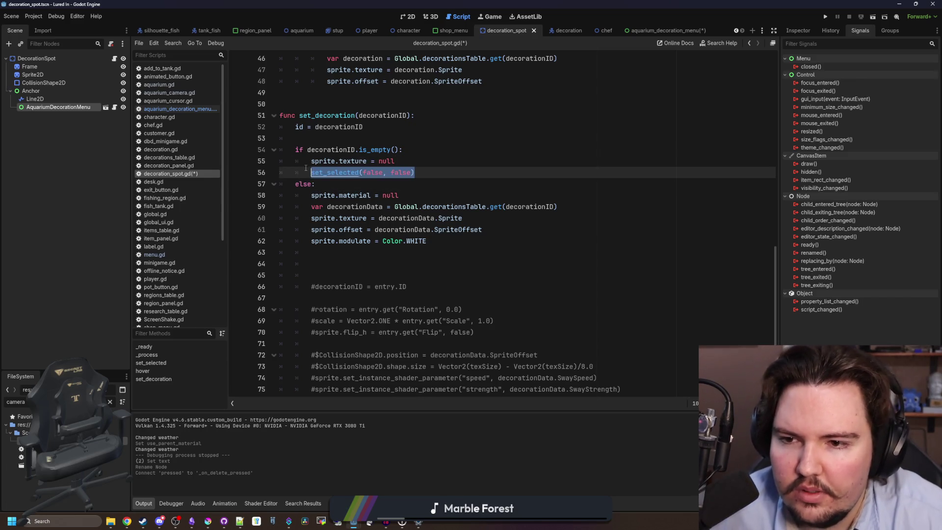
pyautogui.scroll(-1, 400, 204)
pyautogui.scroll(5, 400, 204)
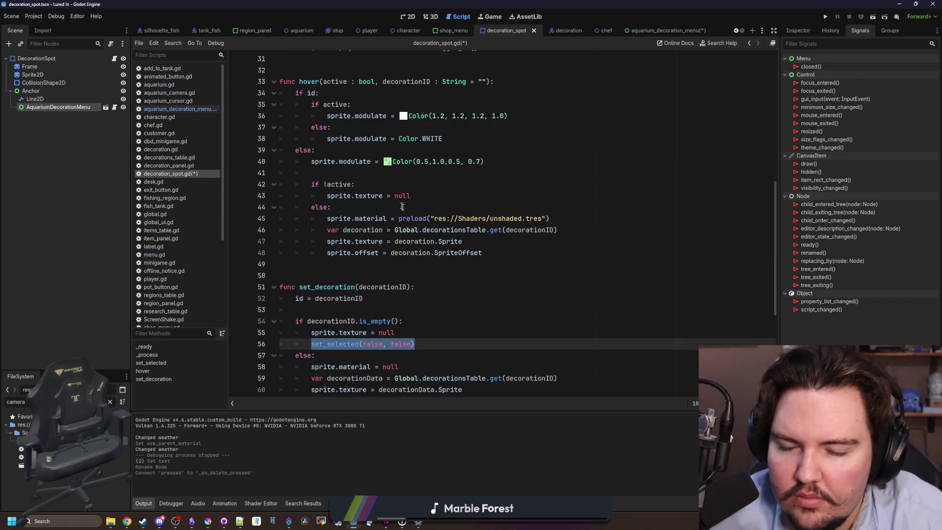
pyautogui.scroll(-4, 402, 206)
pyautogui.scroll(8, 438, 204)
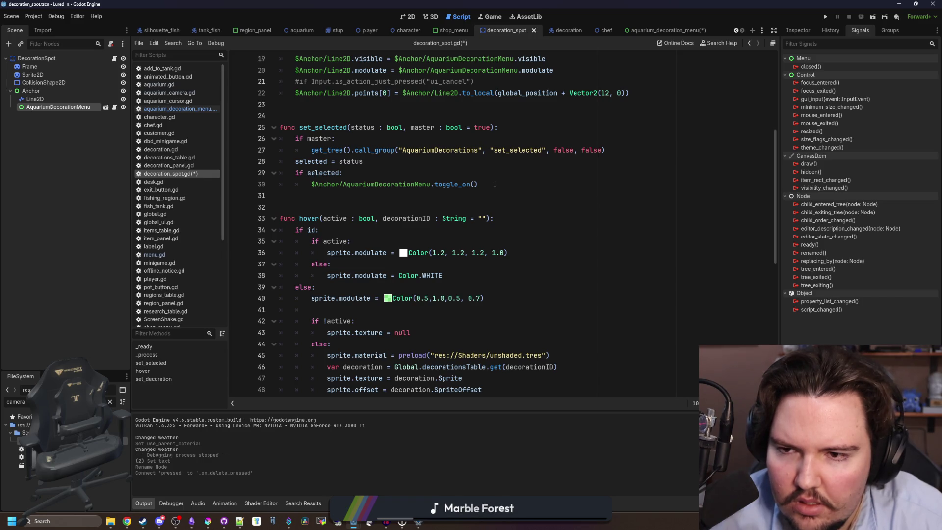
pyautogui.click(498, 183)
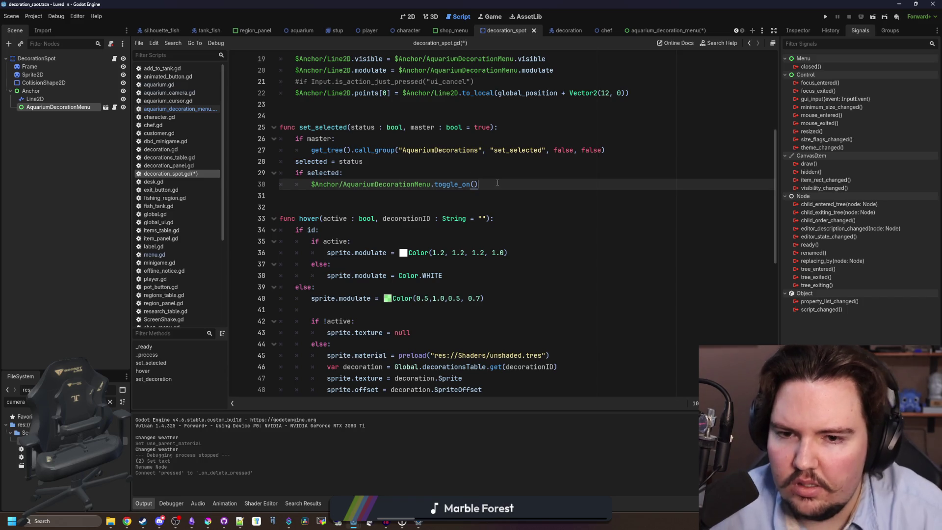
# Add an else branch that calls toggle_off() if $Anchor/AquariumDecorationMenu.active, then save.
pyautogui.press('Return')
pyautogui.press('Return')
pyautogui.moveTo(478, 184); pyautogui.dragTo(311, 184)
pyautogui.scroll(1, 318, 208)
pyautogui.click(318, 208)
pyautogui.press('Down')
pyautogui.hotkey('ctrl', 'v')
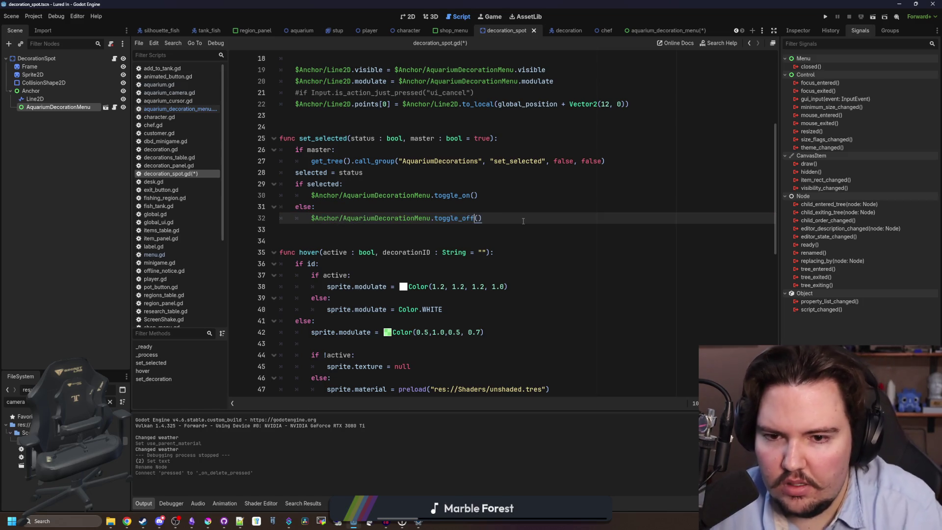
pyautogui.click(408, 211)
pyautogui.press('Return')
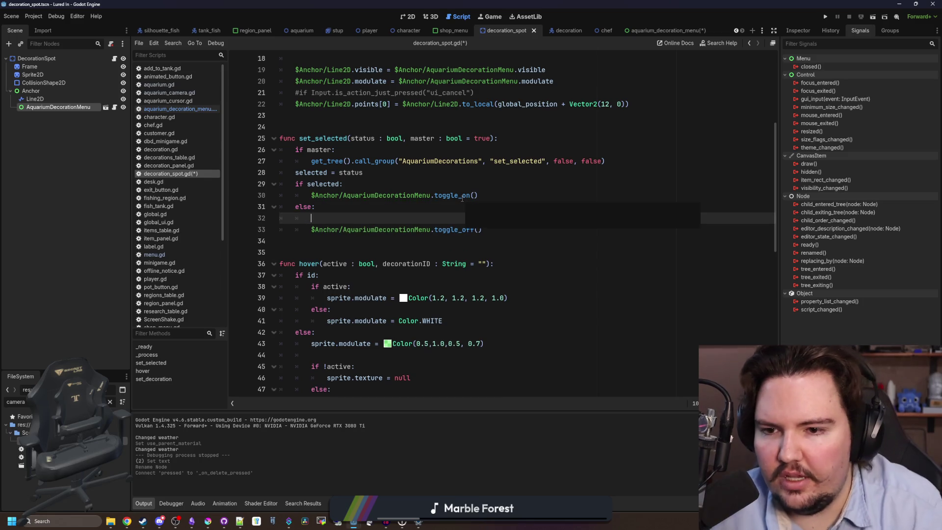
pyautogui.moveTo(430, 229); pyautogui.dragTo(327, 231)
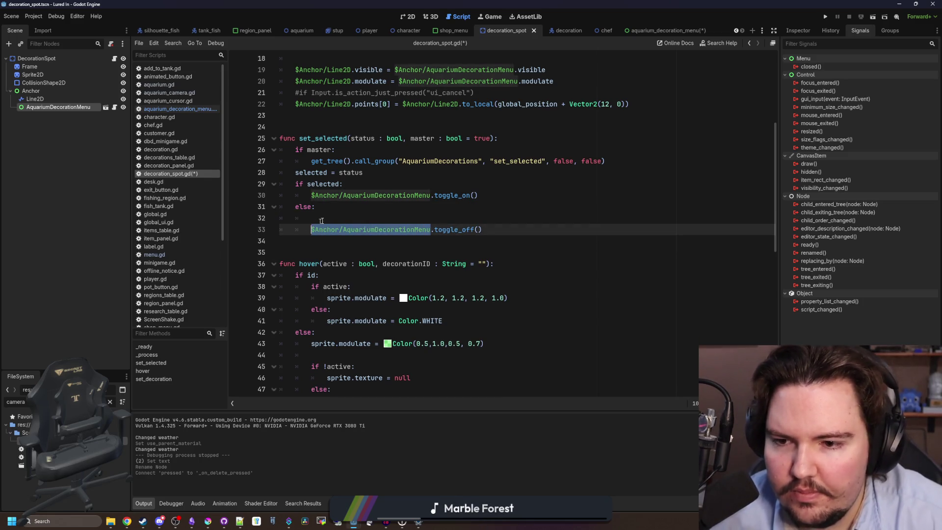
pyautogui.click(330, 216)
pyautogui.write('$Anchor/AquariumDecorationMenu.active:')
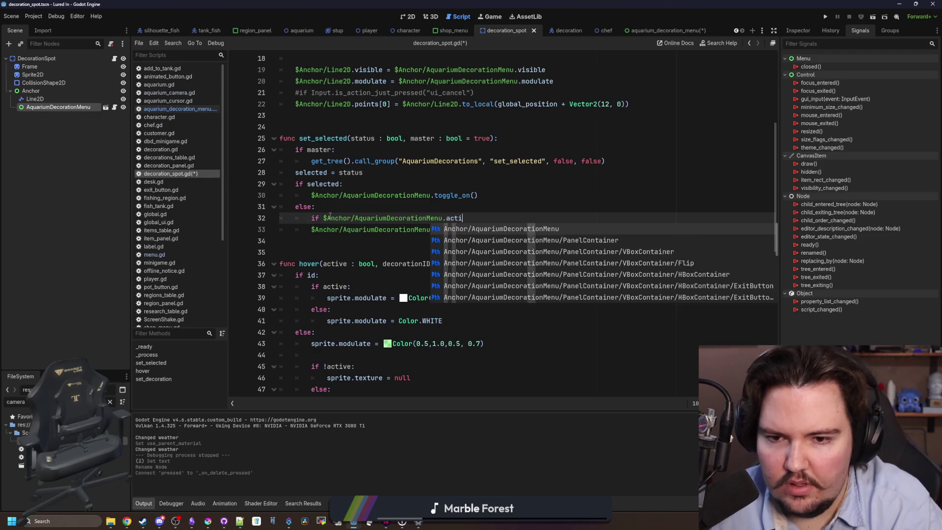
pyautogui.click(311, 229)
pyautogui.press('Tab')
pyautogui.click(368, 207)
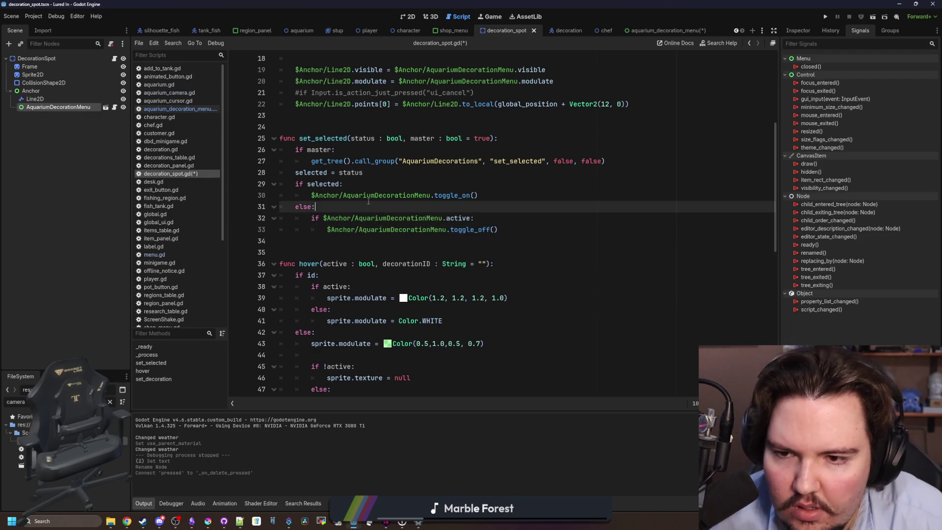
pyautogui.hotkey('ctrl', 's')
# Make aquarium_decoration_menu.gd call set_decoration("") on delete, then run the project.
pyautogui.scroll(-2, 367, 202)
pyautogui.scroll(-5, 368, 201)
pyautogui.click(344, 218)
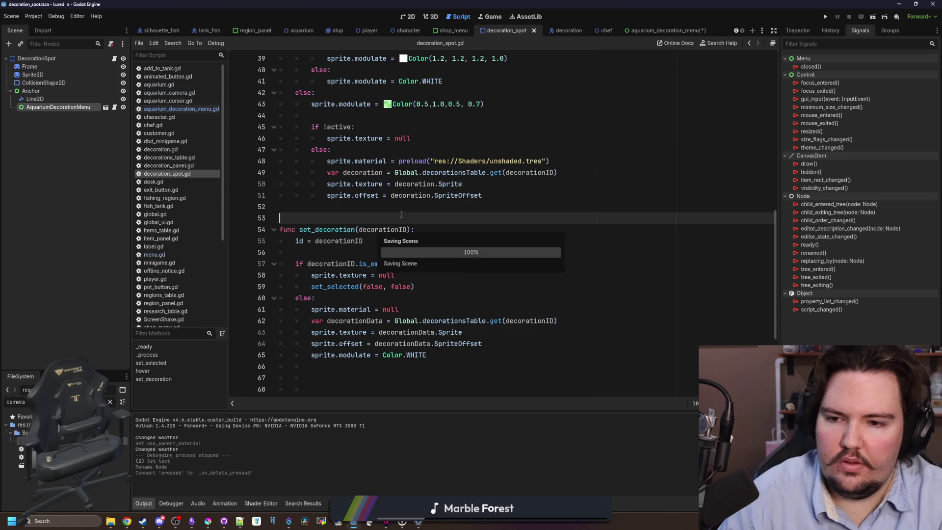
pyautogui.click(165, 117)
pyautogui.click(176, 108)
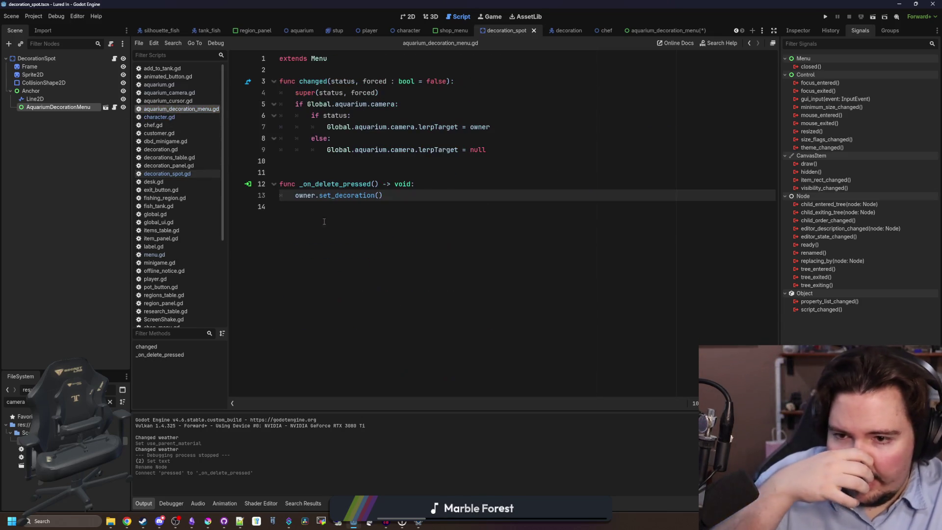
pyautogui.click(379, 221)
pyautogui.click(383, 196)
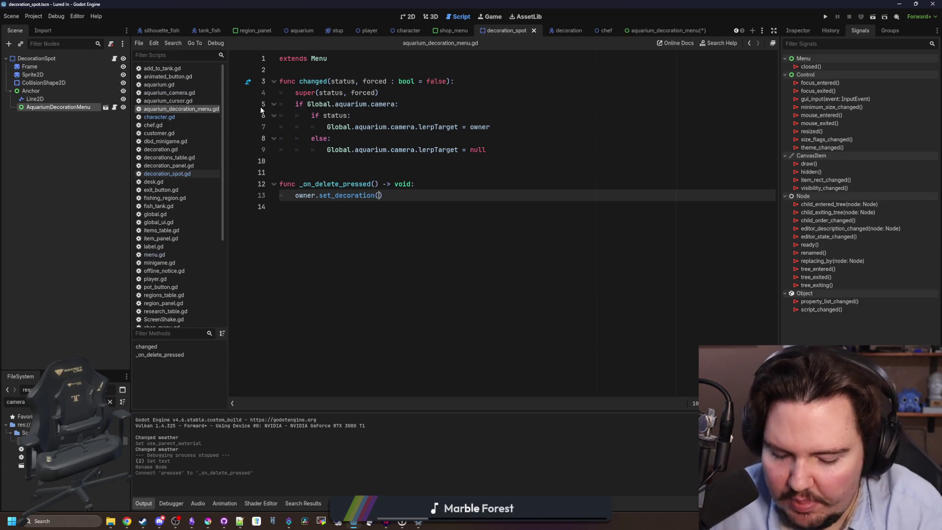
pyautogui.click(114, 59)
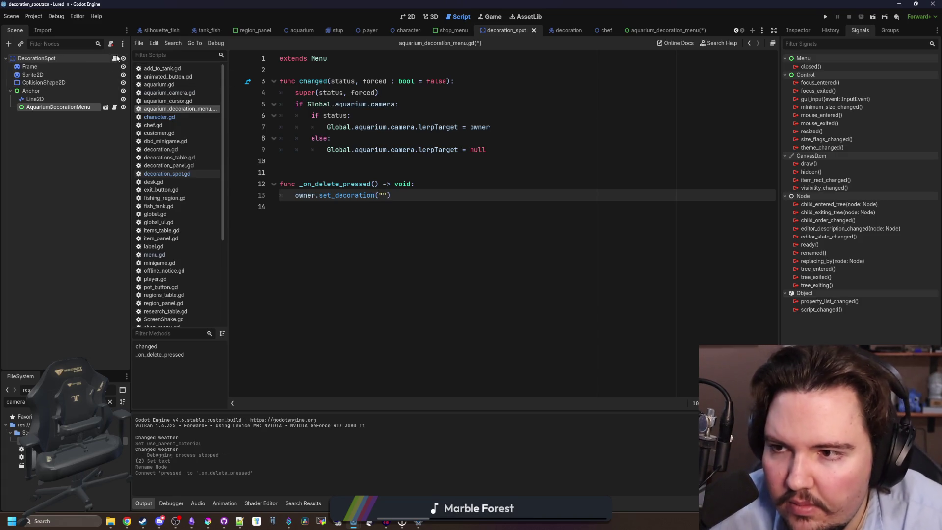
pyautogui.scroll(5, 499, 257)
pyautogui.scroll(-5, 498, 257)
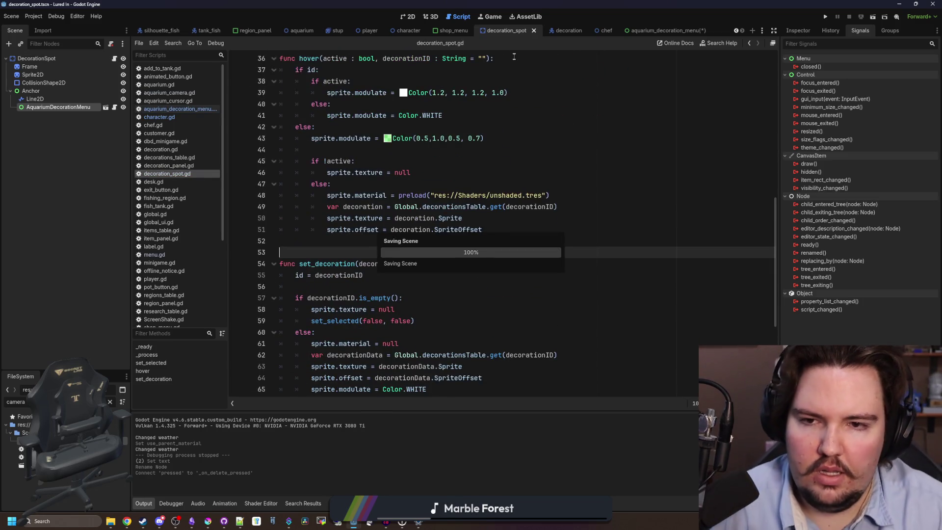
pyautogui.click(825, 17)
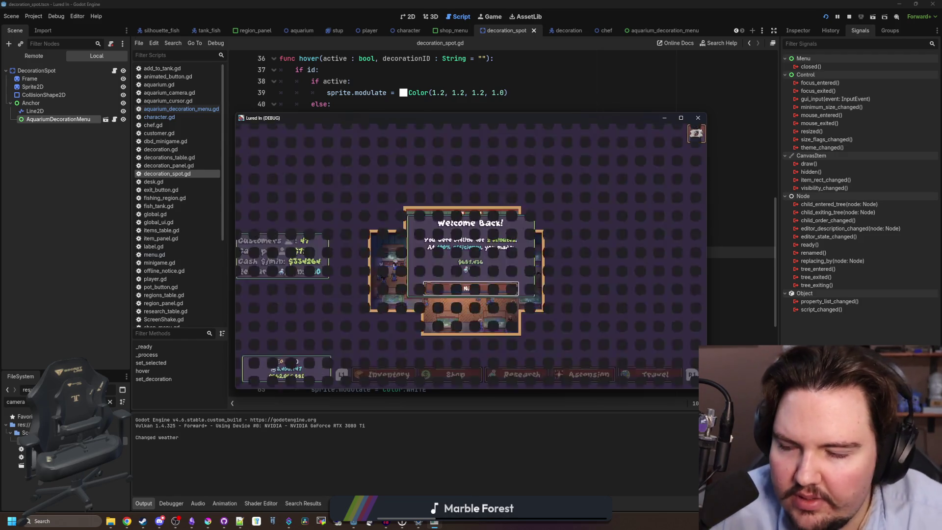
# Dismiss Welcome Back, maximize the game, then buy and place a Starfish Home decoration.
pyautogui.click(499, 293)
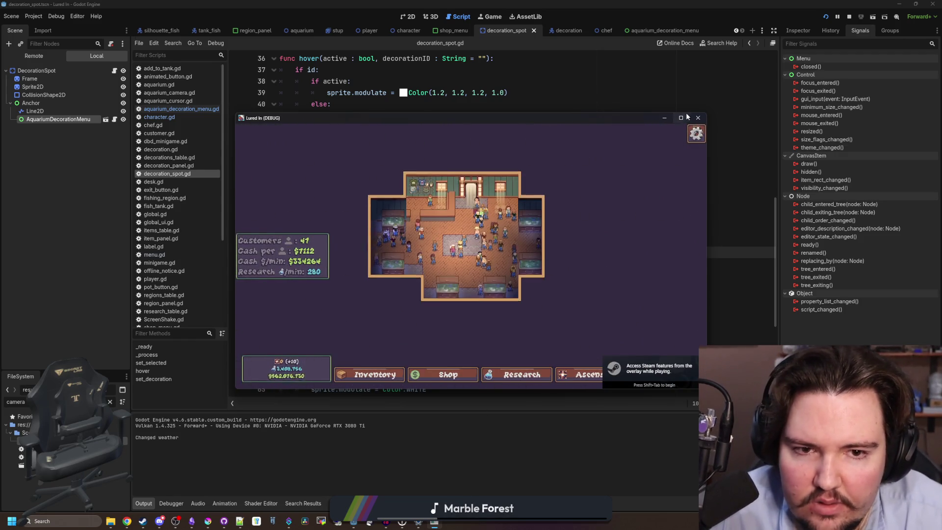
pyautogui.click(681, 118)
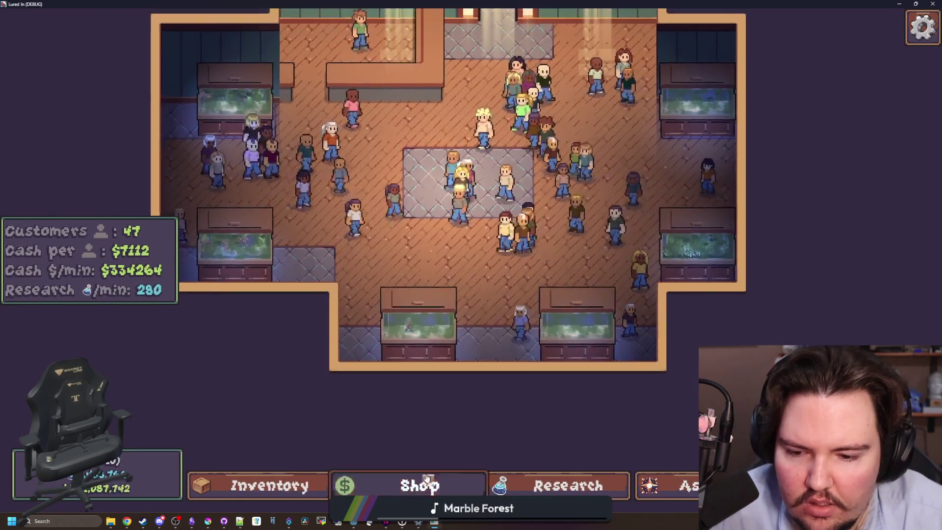
pyautogui.click(418, 485)
pyautogui.click(641, 178)
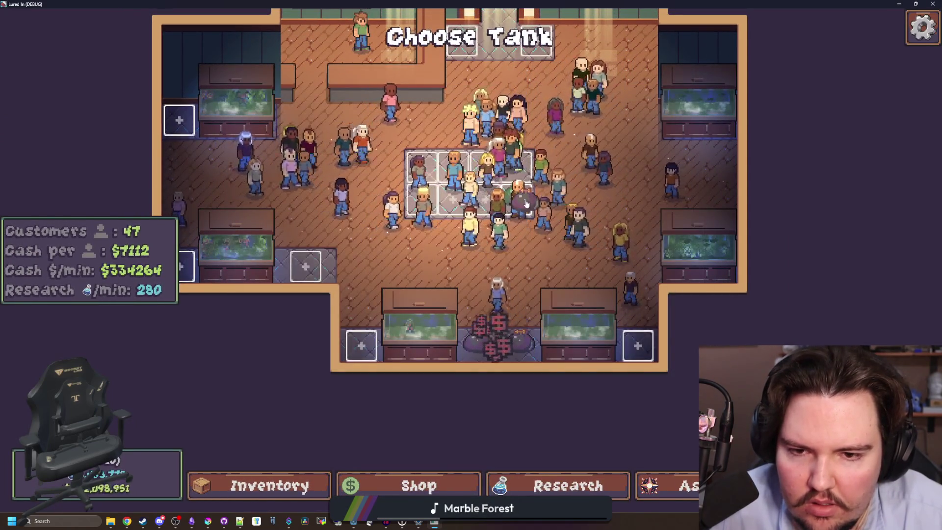
pyautogui.click(501, 334)
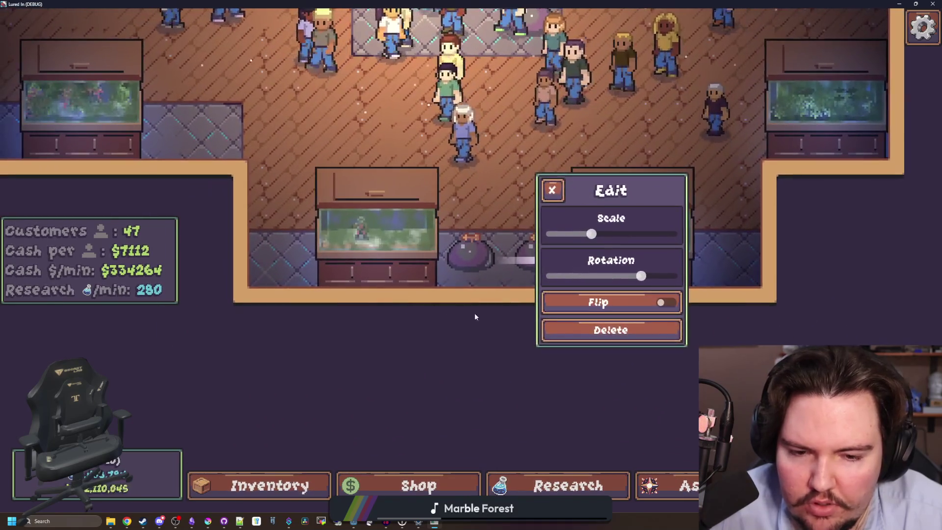
# Delete the bubble decoration, re-place it in the tank, then stop the game with F8.
pyautogui.click(606, 333)
pyautogui.click(460, 257)
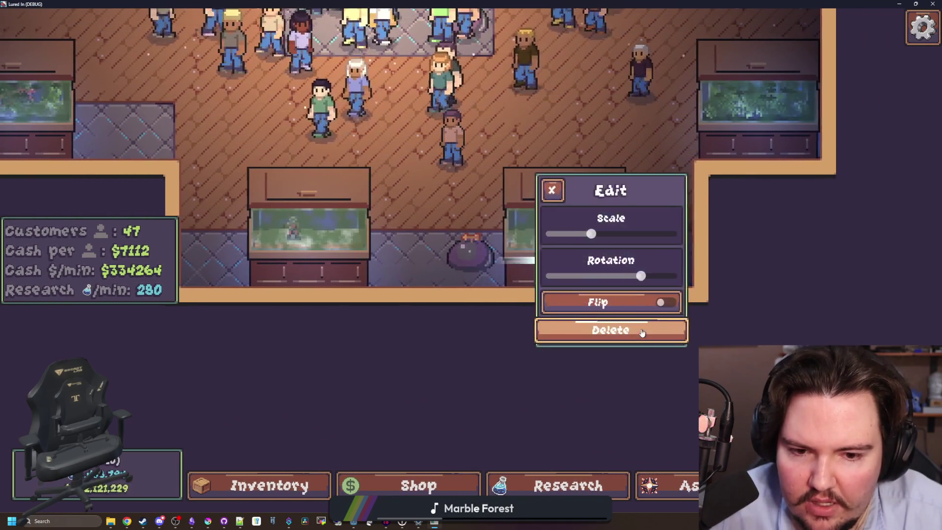
pyautogui.click(589, 142)
pyautogui.click(619, 319)
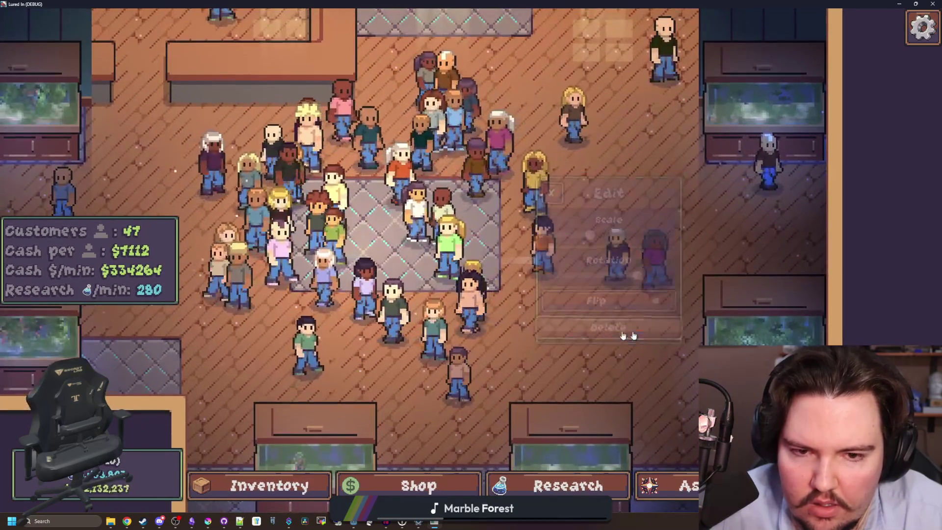
pyautogui.scroll(-5, 317, 150)
pyautogui.scroll(4, 317, 150)
pyautogui.press('F8')
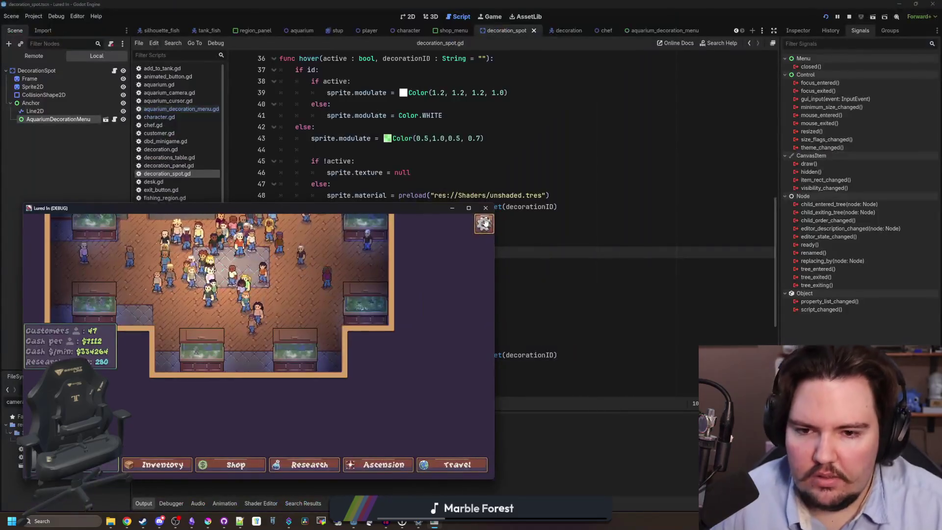
pyautogui.click(343, 252)
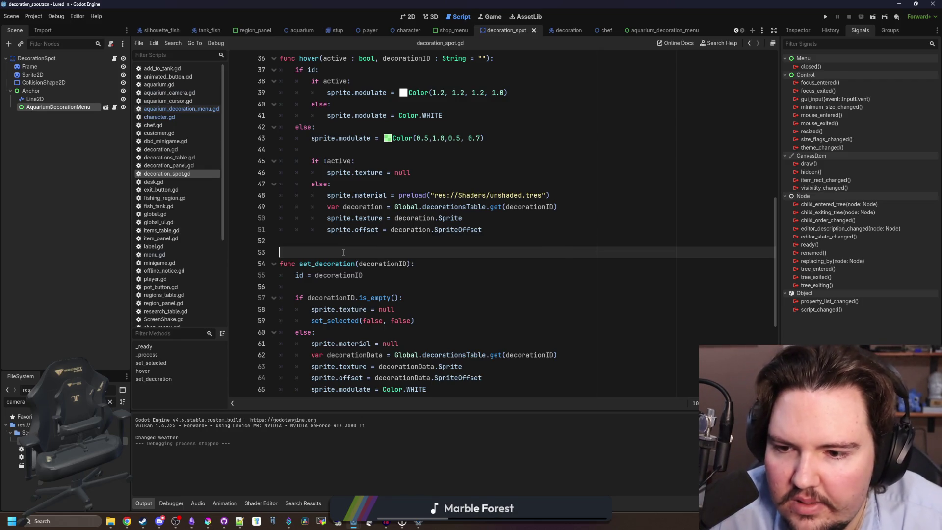
pyautogui.press('Up')
pyautogui.press('Down')
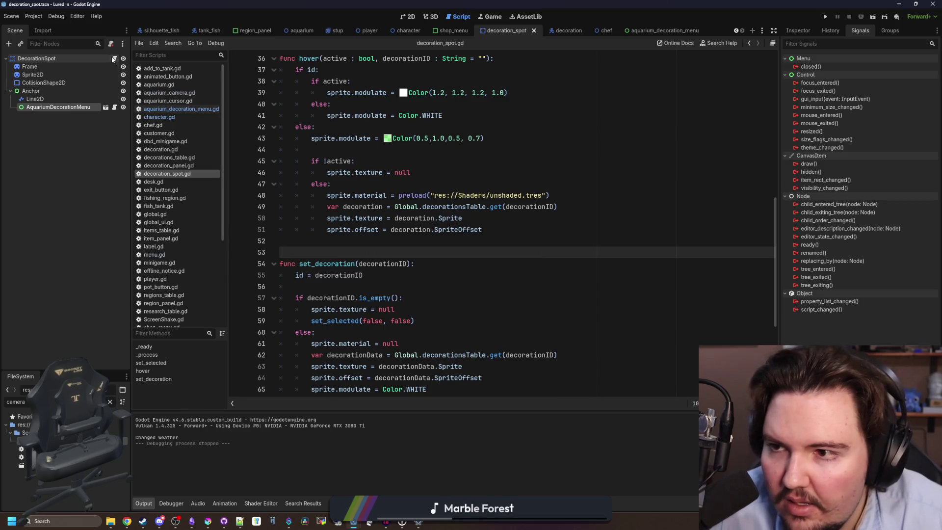
pyautogui.scroll(5, 457, 171)
pyautogui.scroll(5, 457, 170)
pyautogui.click(360, 180)
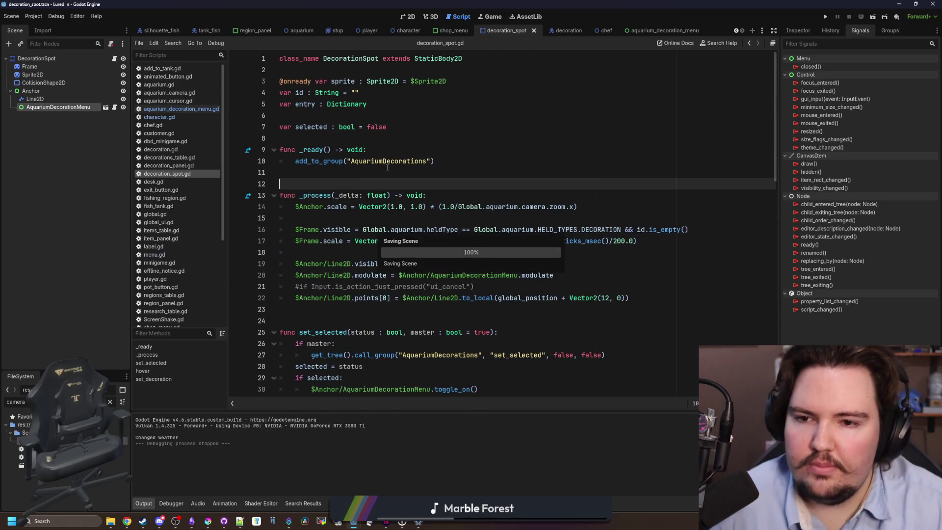
pyautogui.click(387, 167)
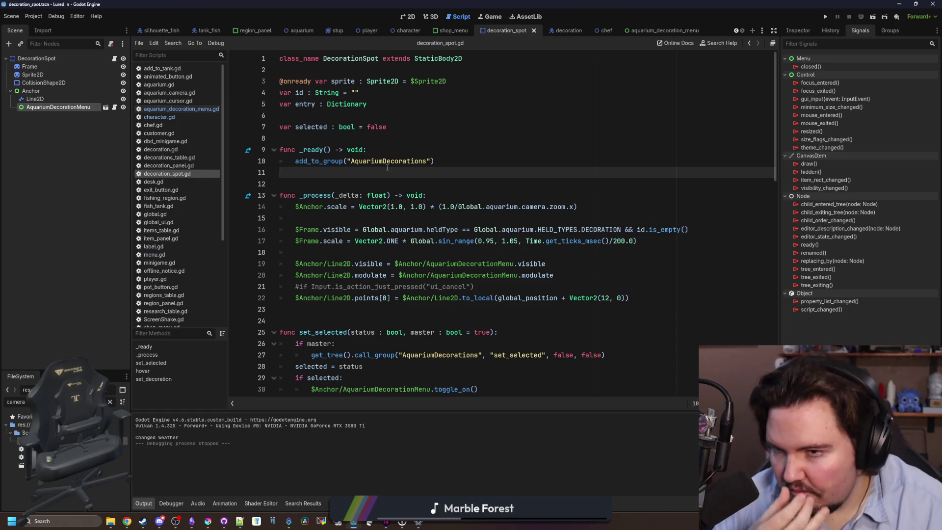
pyautogui.doubleClick(20, 401)
pyautogui.write('de')
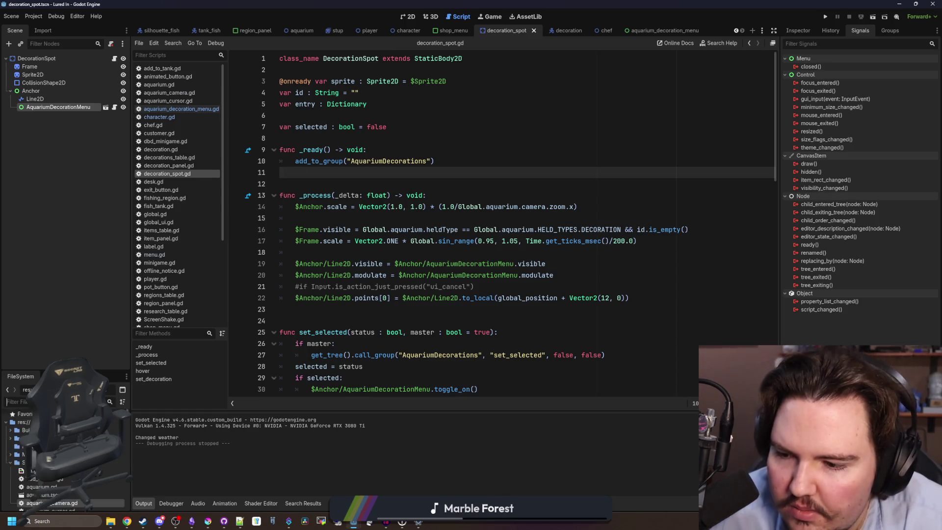
pyautogui.write('corati')
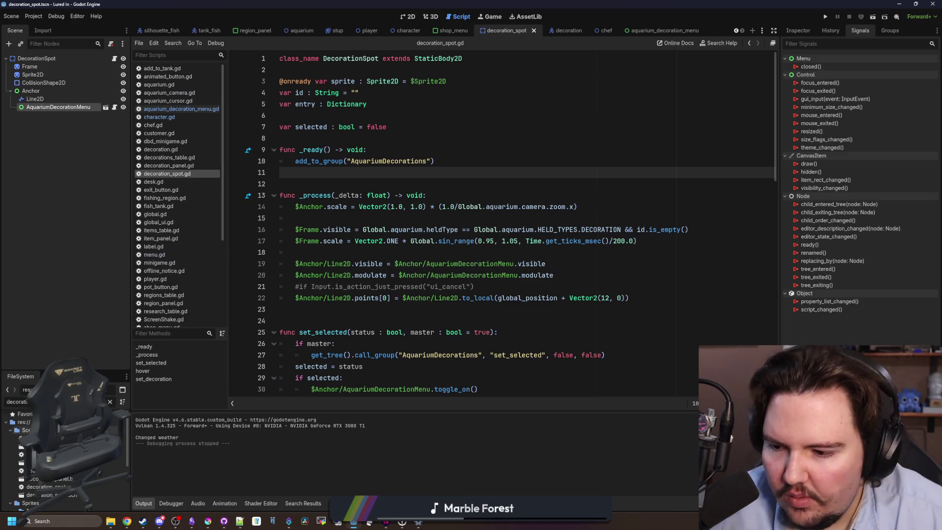
# Open decoration.gd and search the whole project for "entry".
pyautogui.doubleClick(22, 455)
pyautogui.click(499, 195)
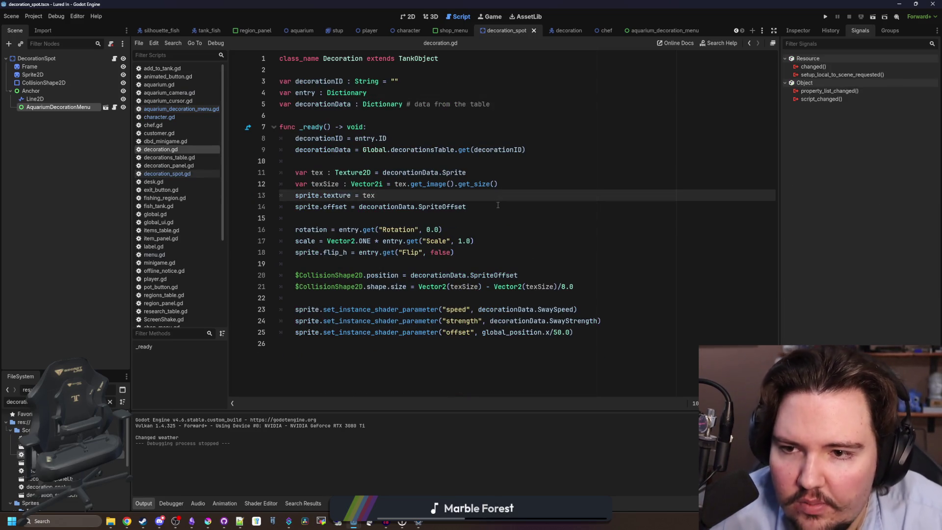
pyautogui.click(494, 215)
pyautogui.hotkey('ctrl', 'shift', 'f')
pyautogui.write('entr')
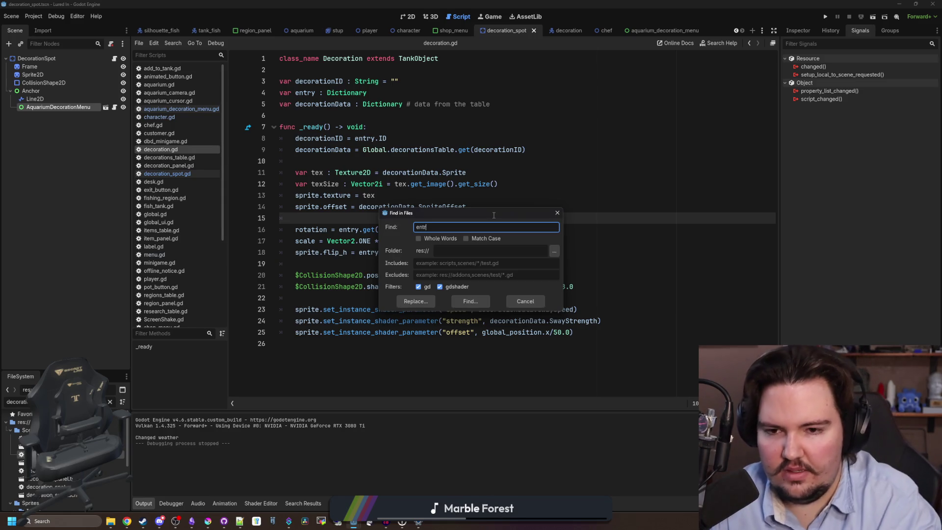
pyautogui.write('y')
pyautogui.press('Return')
# Review the entry matches on line 18, fish_tank.gd line 60, and decoration_spot.gd line 72.
pyautogui.scroll(-3, 395, 424)
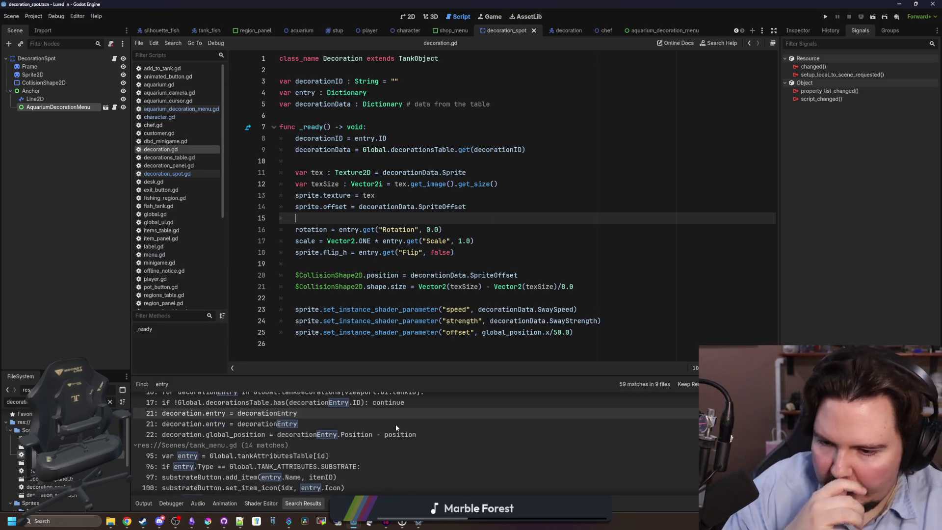
pyautogui.scroll(-10, 367, 440)
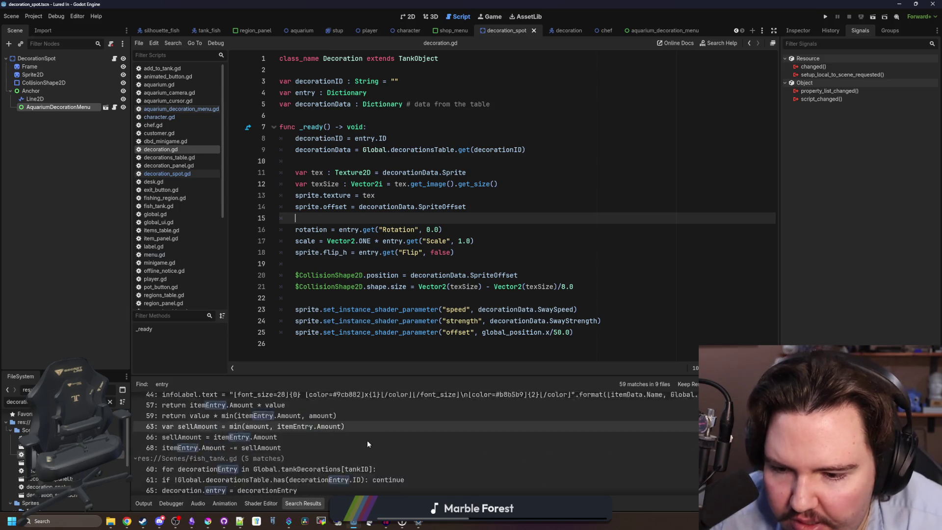
pyautogui.scroll(-10, 367, 440)
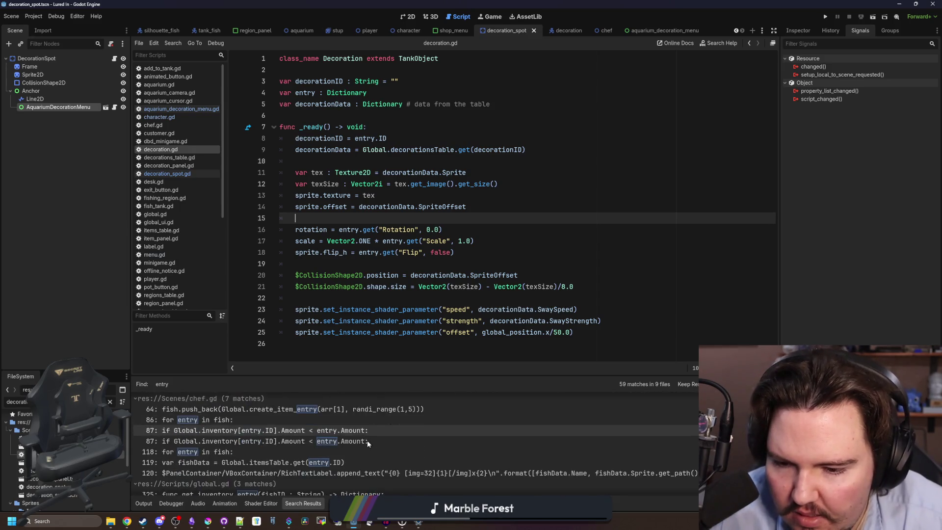
pyautogui.scroll(-1, 367, 440)
pyautogui.scroll(3, 366, 440)
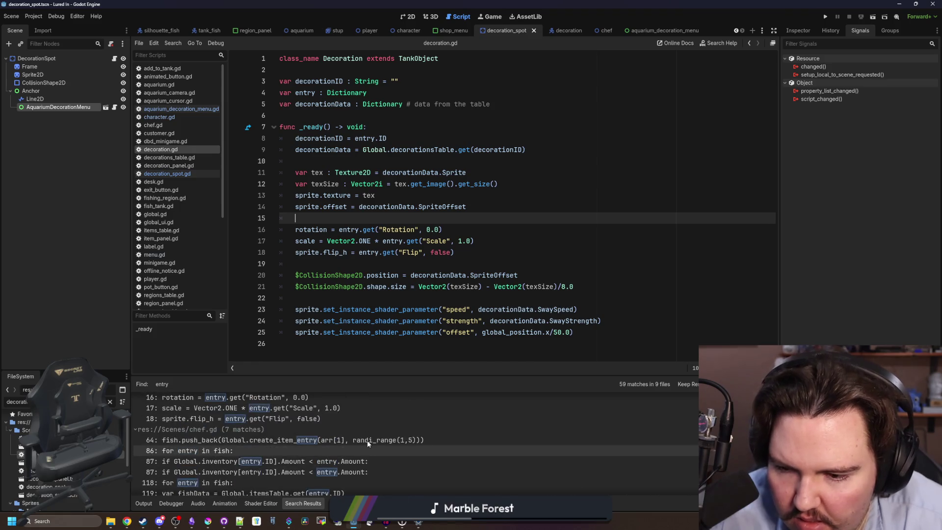
pyautogui.click(295, 446)
pyautogui.scroll(6, 295, 446)
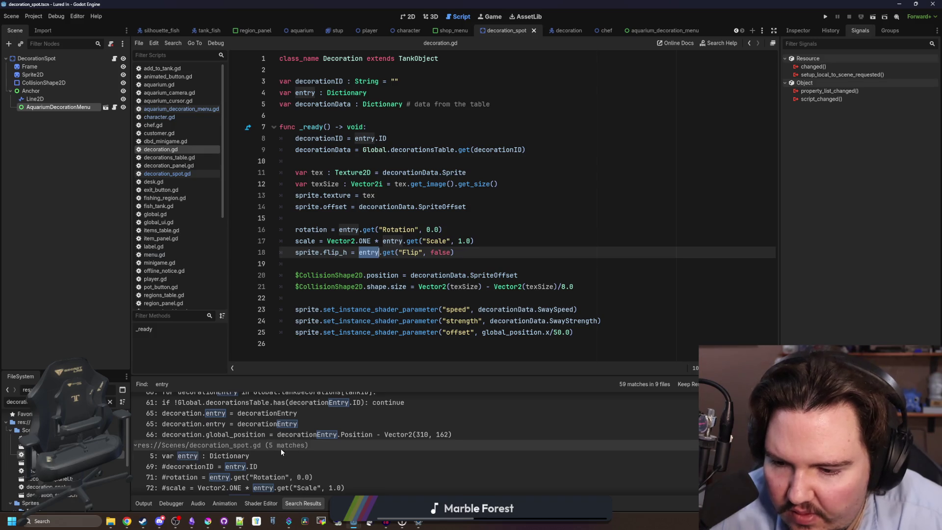
pyautogui.scroll(2, 282, 451)
pyautogui.click(282, 451)
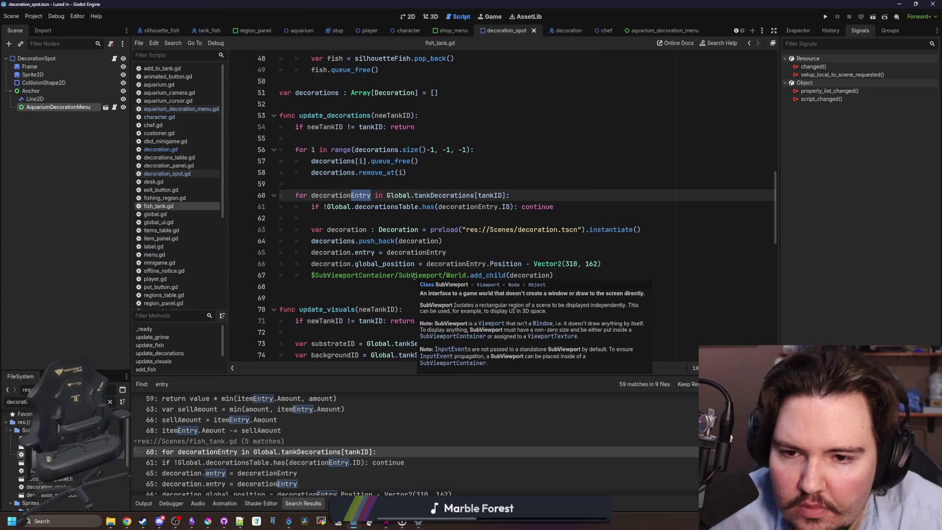
pyautogui.click(373, 288)
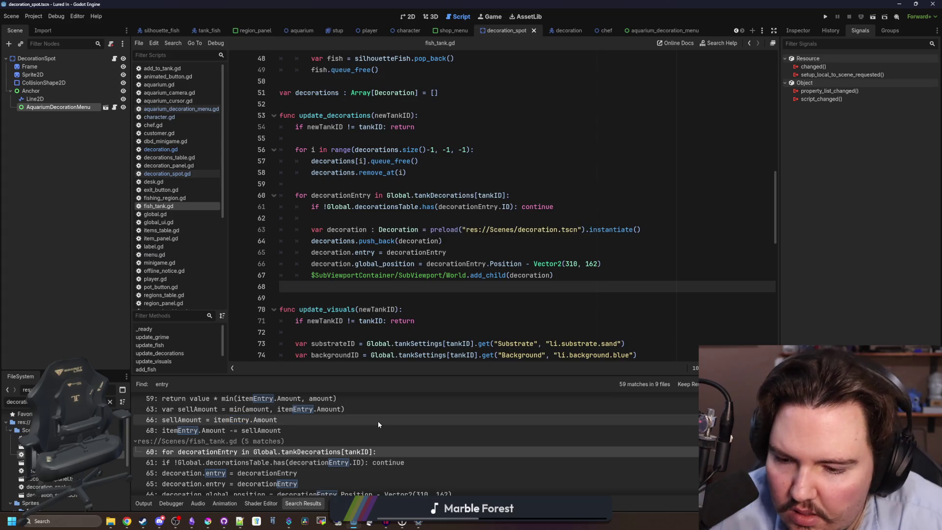
pyautogui.scroll(-1, 318, 433)
pyautogui.scroll(-3, 319, 437)
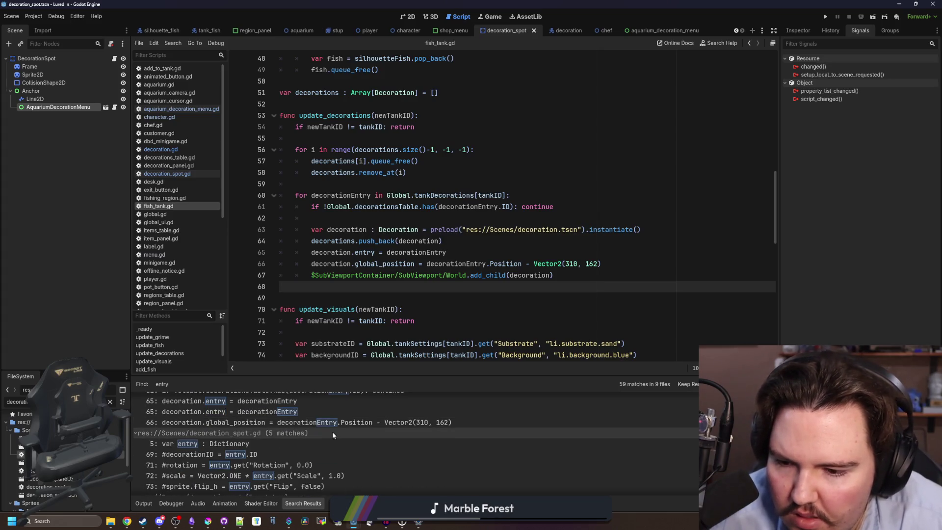
pyautogui.scroll(-1, 332, 431)
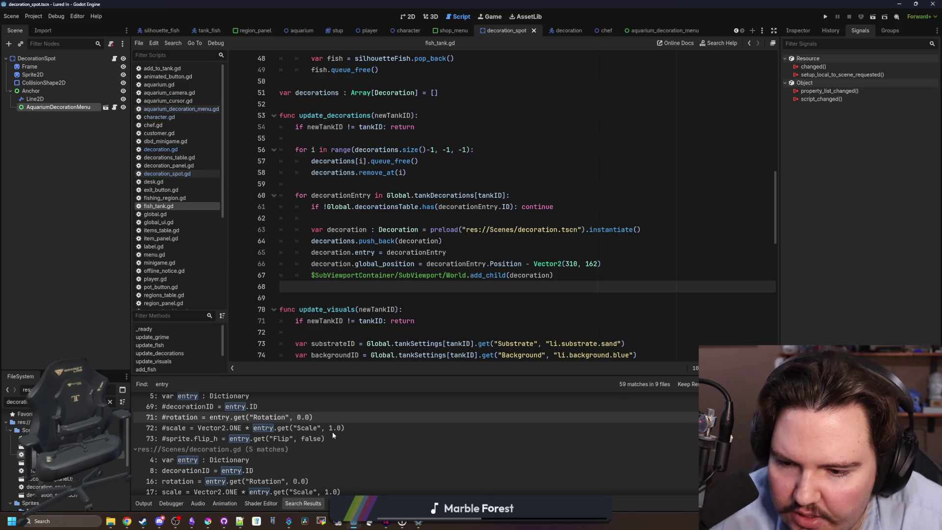
pyautogui.click(351, 425)
# Inspect the decoration.gd matches on lines 17 and 18, then return to decoration_spot.gd.
pyautogui.scroll(-1, 334, 431)
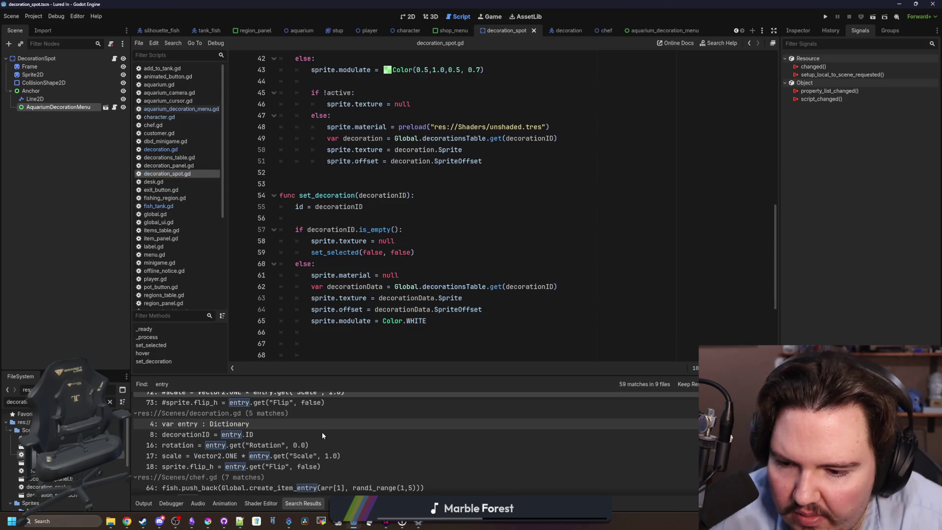
pyautogui.click(289, 456)
pyautogui.click(290, 466)
pyautogui.scroll(-2, 290, 466)
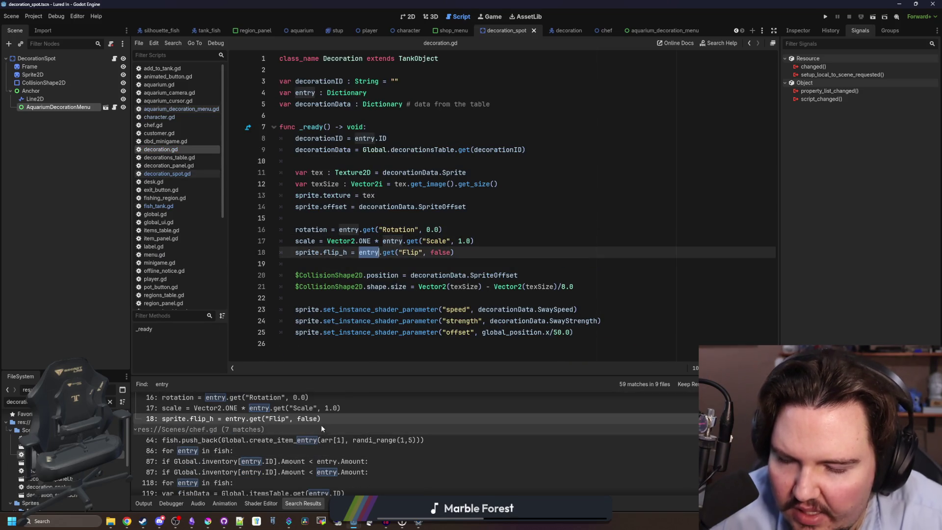
pyautogui.click(446, 218)
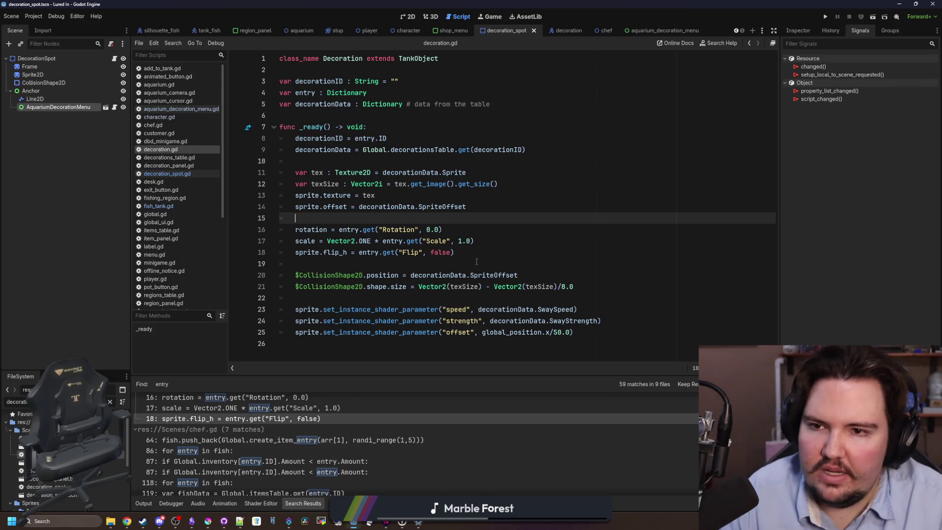
pyautogui.click(477, 263)
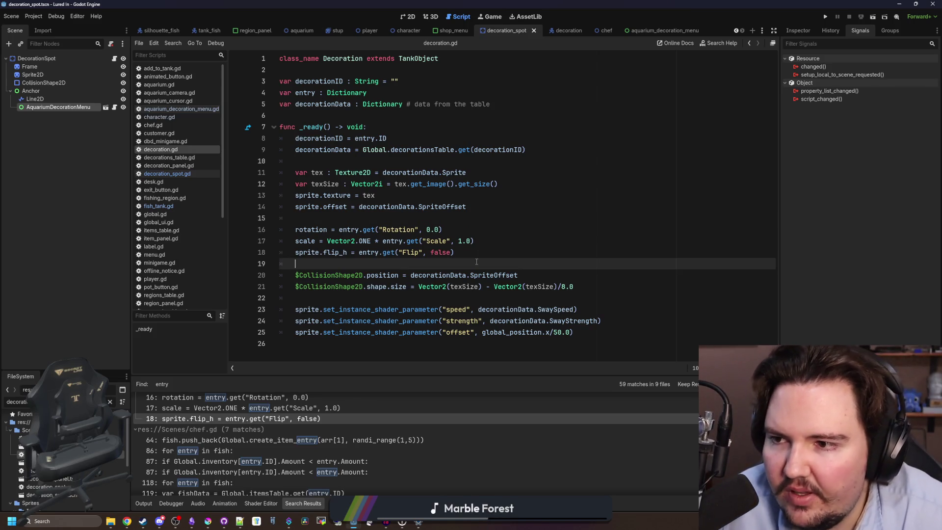
pyautogui.click(405, 209)
pyautogui.click(363, 115)
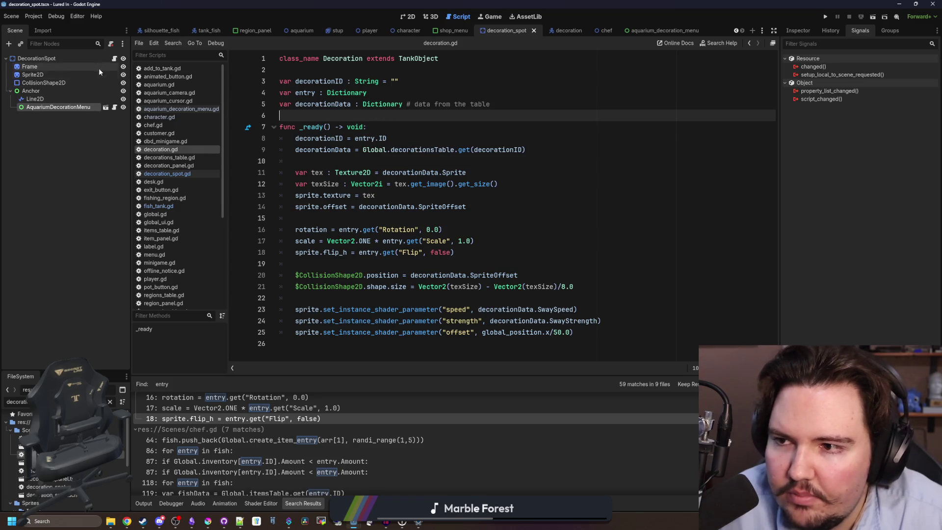
pyautogui.click(114, 58)
pyautogui.scroll(5, 413, 185)
pyautogui.scroll(8, 413, 185)
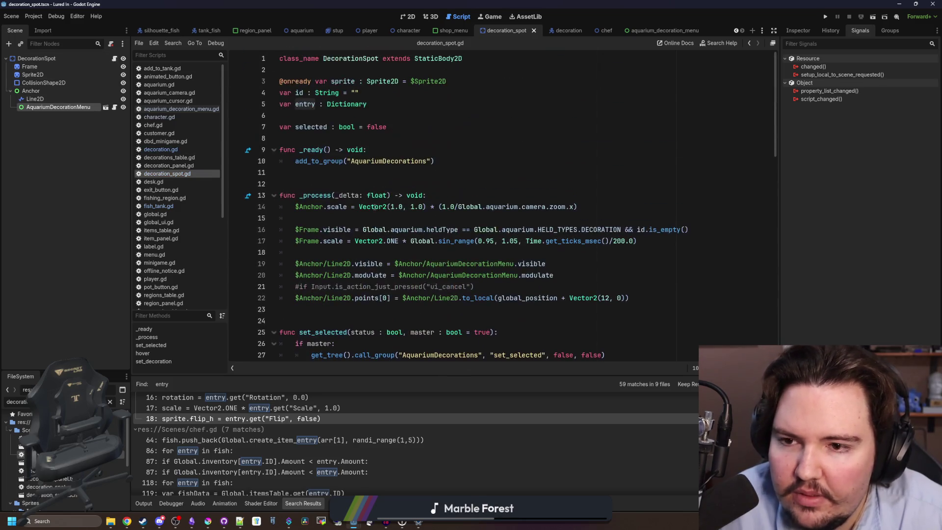
# Delete the var id declaration line from decoration_spot.gd.
pyautogui.moveTo(358, 93); pyautogui.dragTo(279, 92)
pyautogui.click(303, 114)
pyautogui.press('BackSpace')
pyautogui.press('BackSpace')
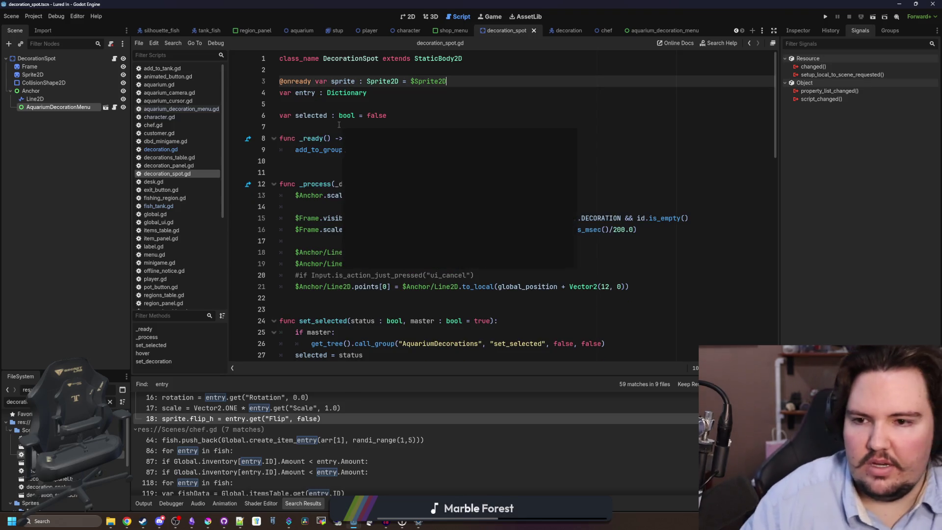
pyautogui.click(381, 104)
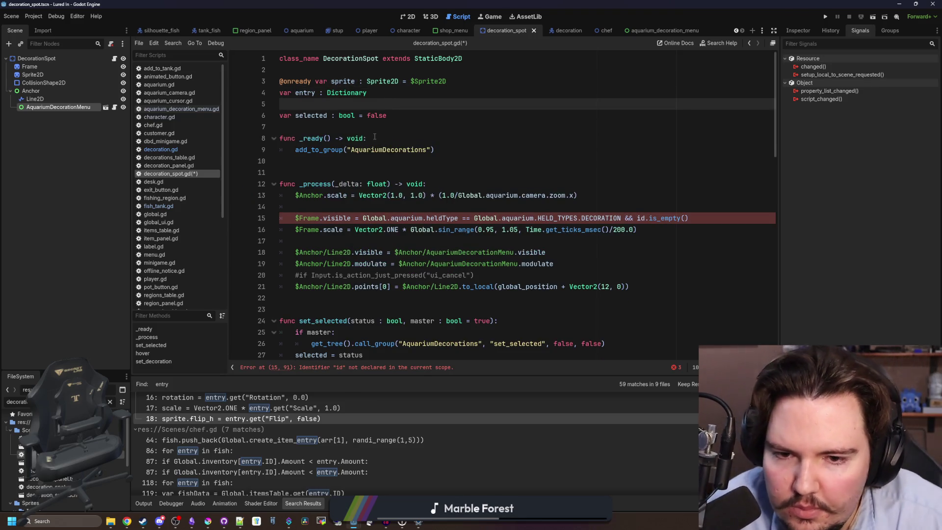
# Change id on line 15 to entry.ID and make hover check entry.get("ID", "").is_empty().
pyautogui.scroll(-1, 382, 104)
pyautogui.click(645, 183)
pyautogui.press('BackSpace')
pyautogui.press('BackSpace')
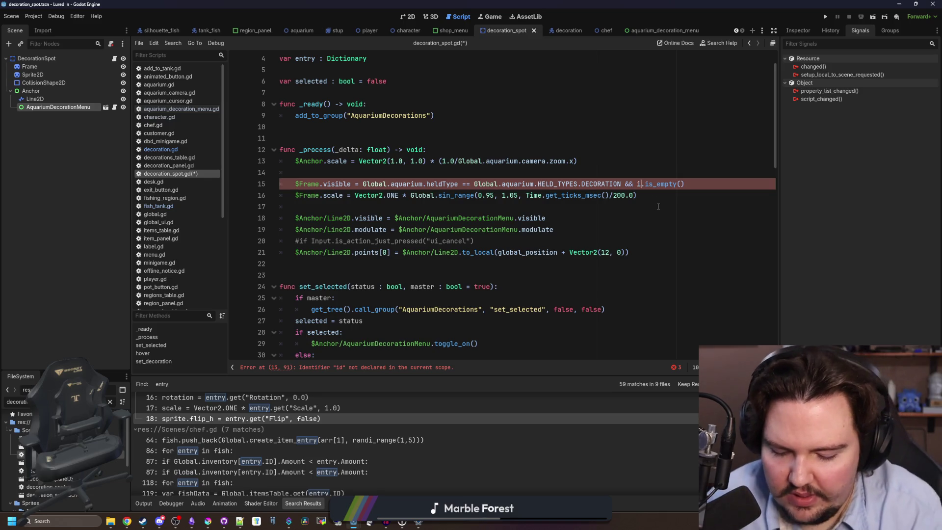
pyautogui.write('entry.ID')
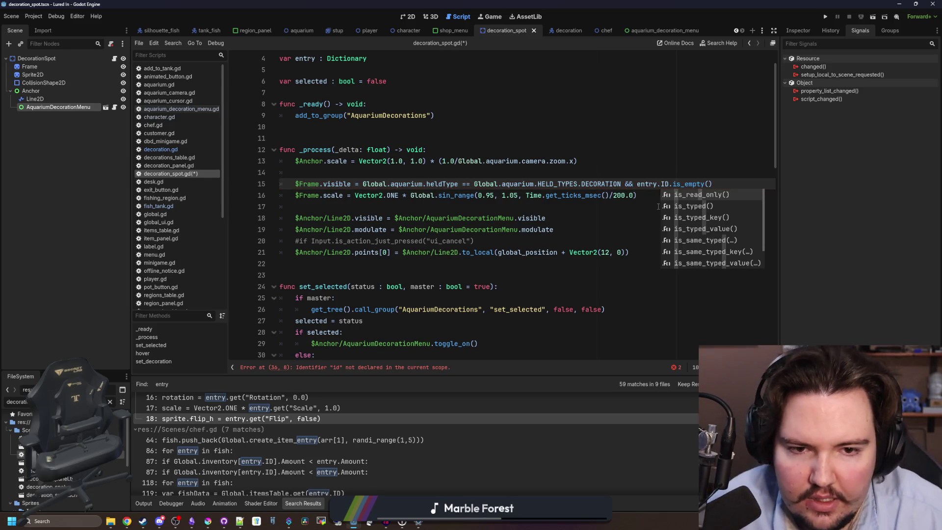
pyautogui.click(658, 206)
pyautogui.scroll(-4, 341, 296)
pyautogui.scroll(-2, 341, 297)
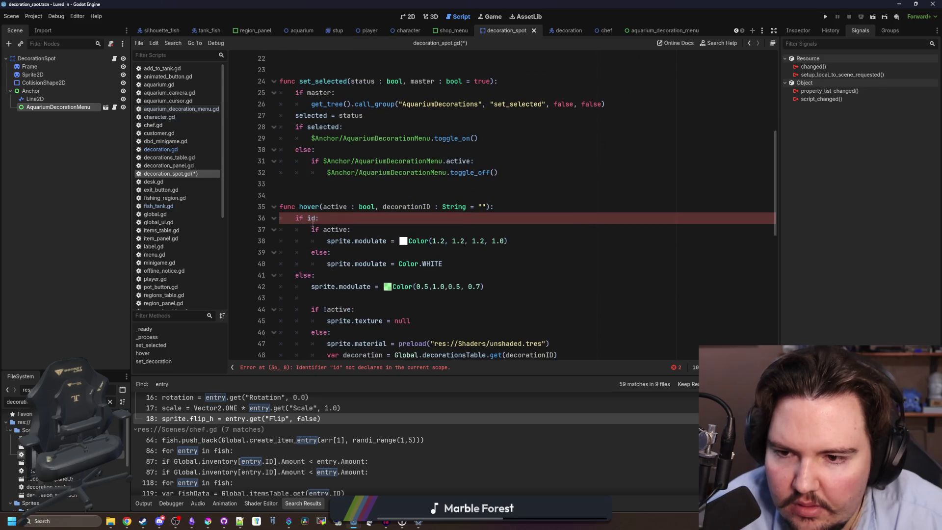
pyautogui.write('entry.')
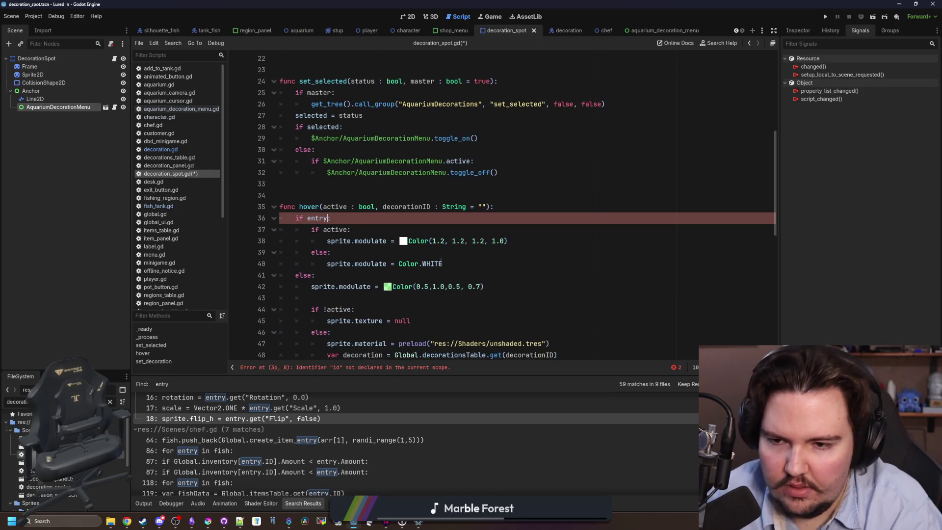
pyautogui.write('get("ID')
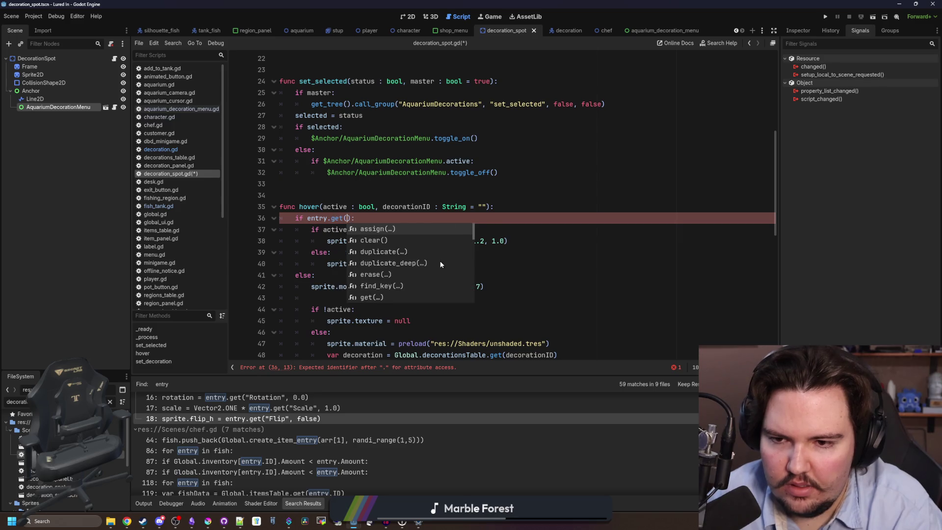
pyautogui.write('"')
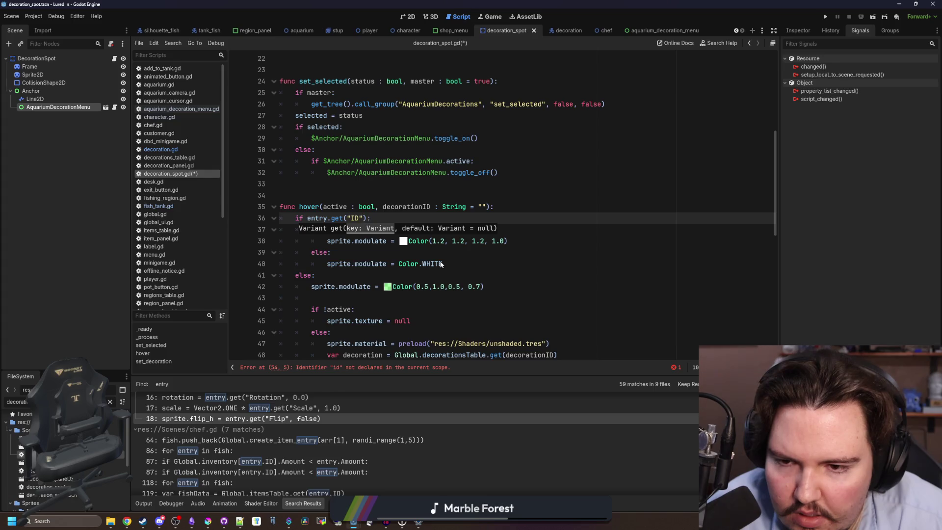
pyautogui.write(', "")')
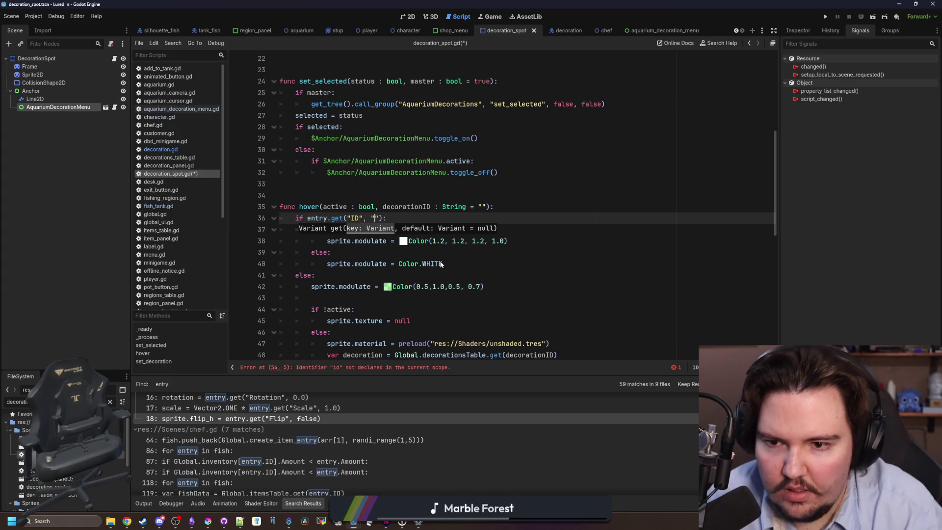
pyautogui.write('is_empty')
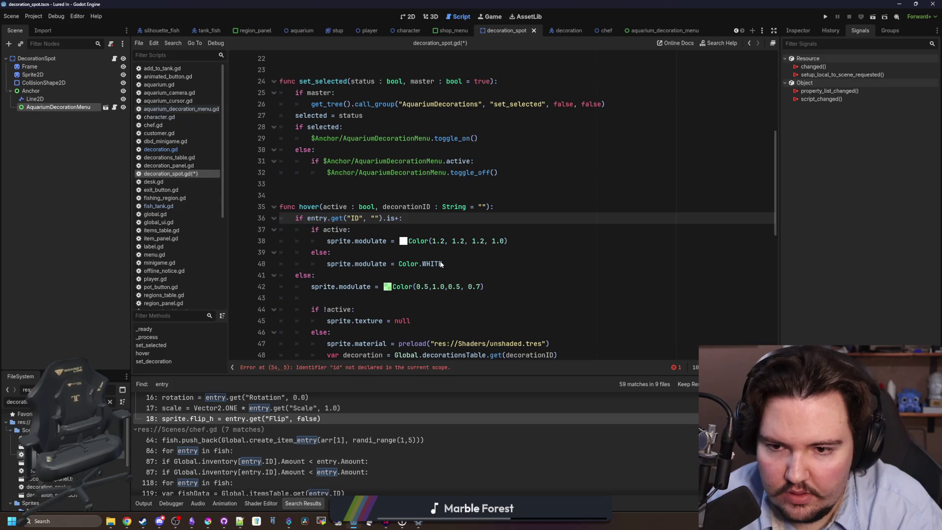
pyautogui.write('():')
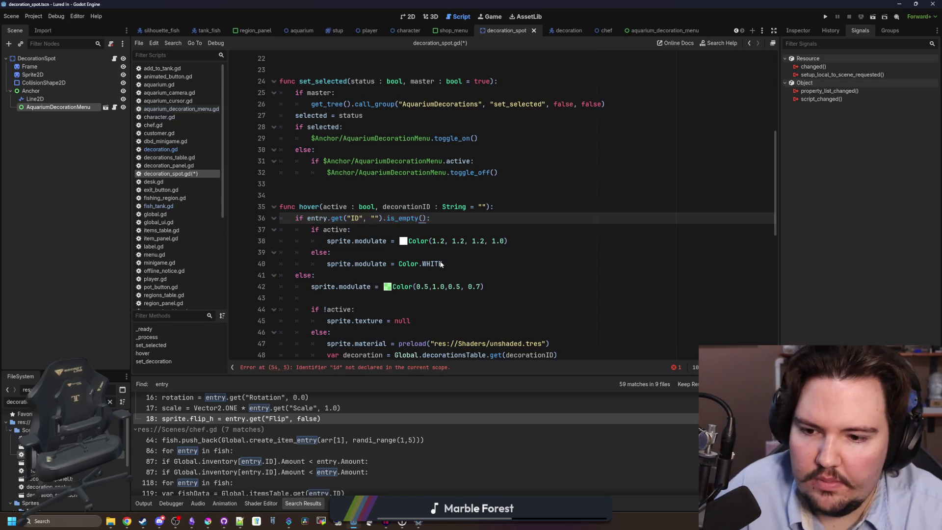
# Replace the undeclared id in set_decoration on line 54 with entry.ID.
pyautogui.scroll(-6, 439, 261)
pyautogui.scroll(-1, 400, 276)
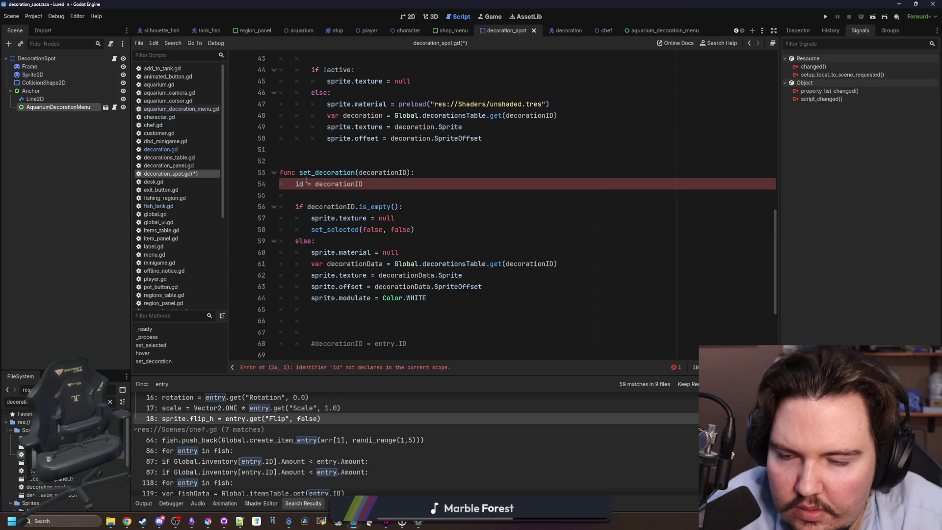
pyautogui.click(306, 181)
pyautogui.scroll(-4, 333, 220)
pyautogui.scroll(6, 334, 223)
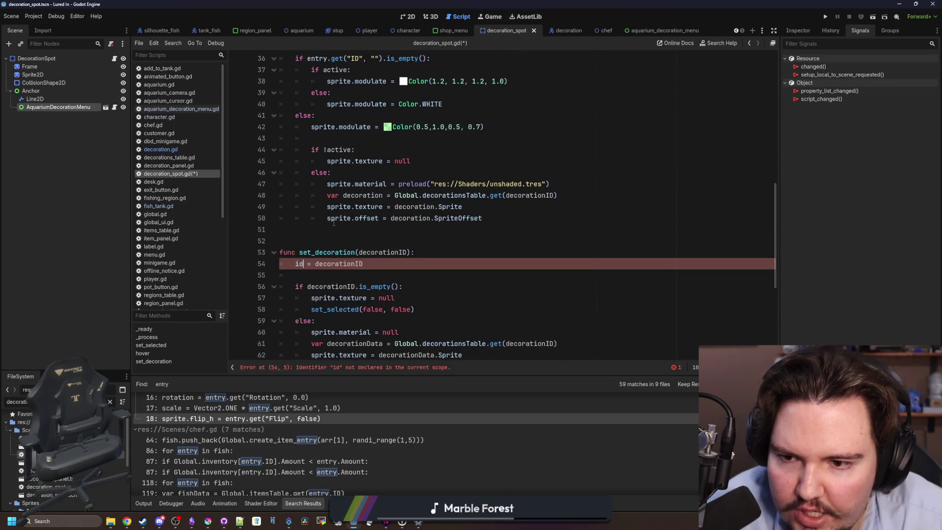
pyautogui.scroll(1, 333, 228)
pyautogui.press('BackSpace')
pyautogui.press('BackSpace')
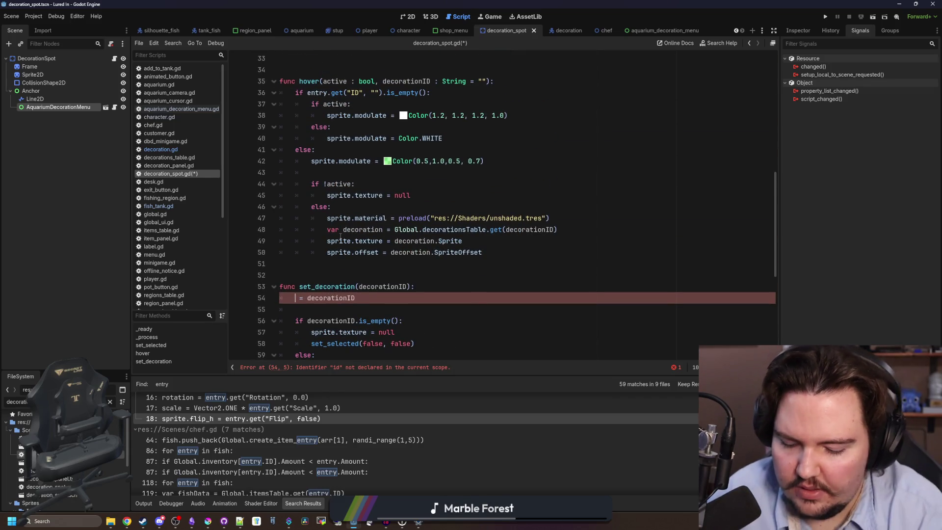
pyautogui.write('entry.ID')
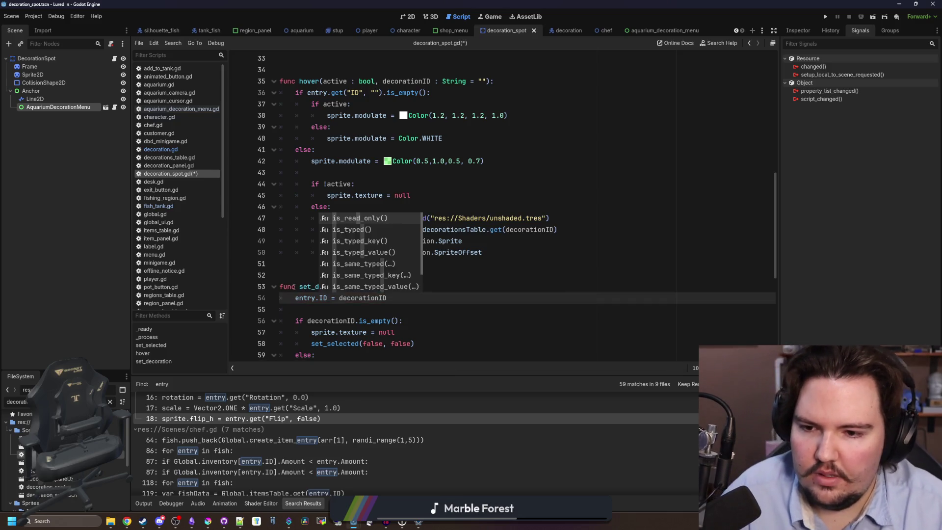
pyautogui.press('Escape')
pyautogui.scroll(5, 350, 251)
pyautogui.scroll(6, 351, 250)
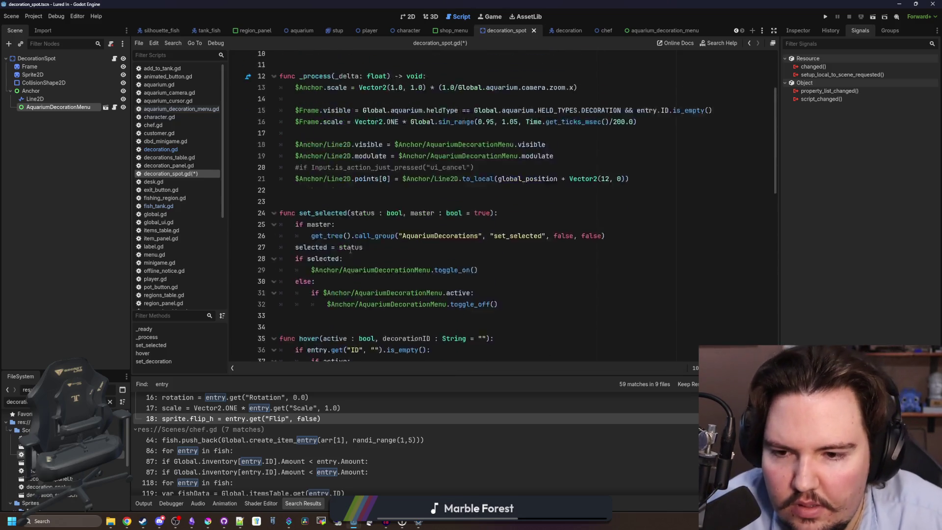
# Initialise entry as a Dictionary holding an empty "ID" key: {"ID": ""}.
pyautogui.click(373, 93)
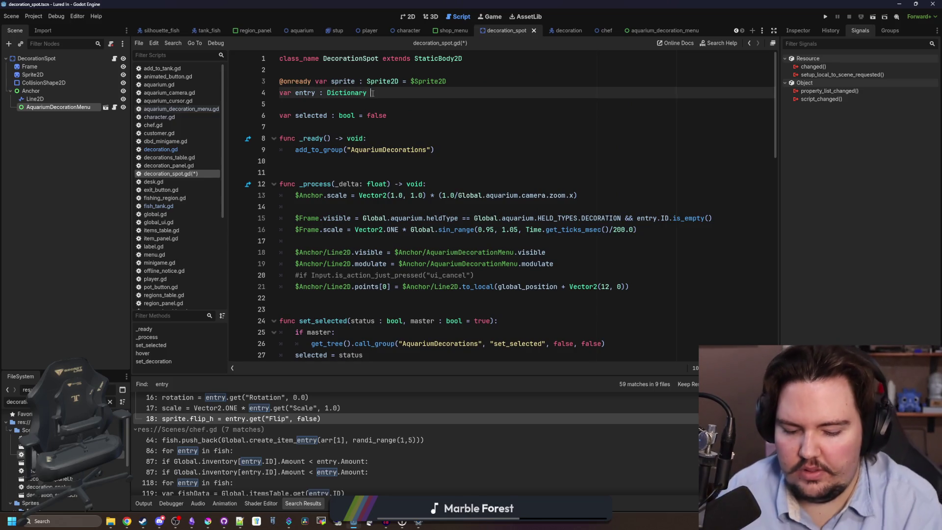
pyautogui.write('= {}')
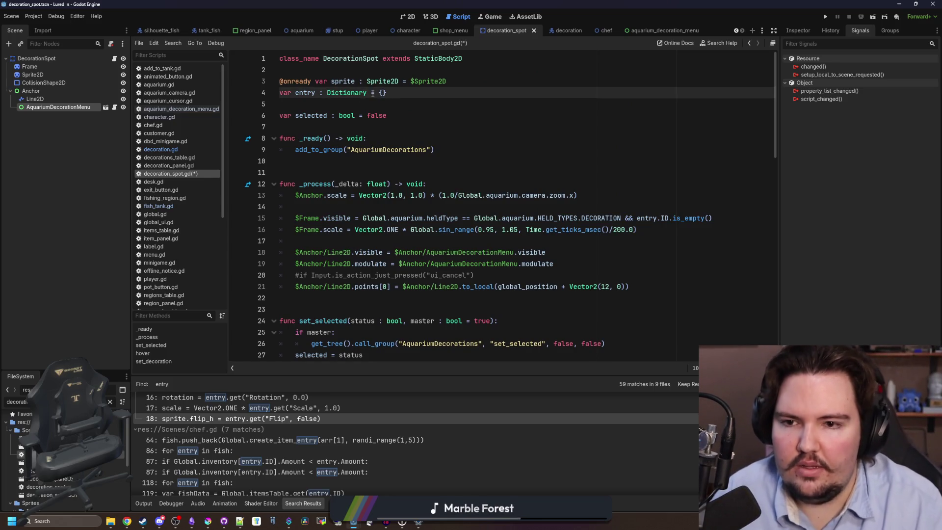
pyautogui.press('Left')
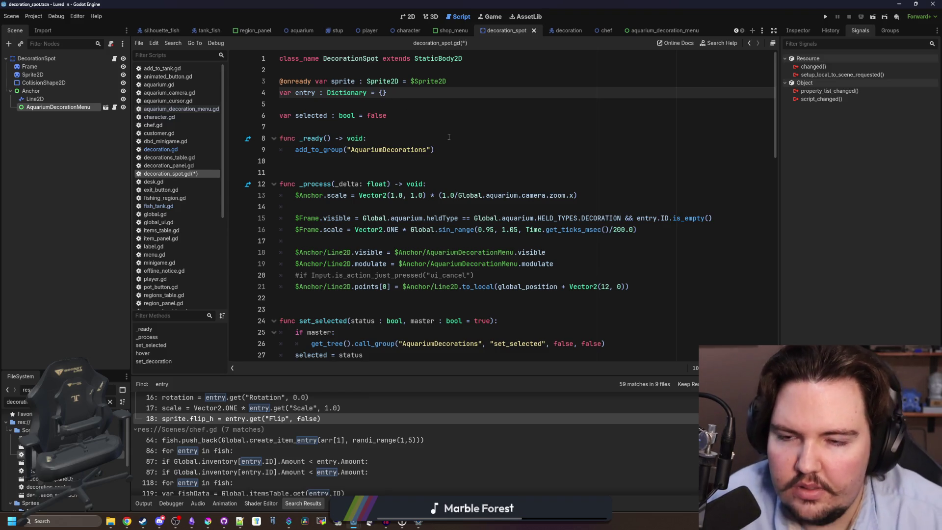
pyautogui.press('Return')
pyautogui.write('"')
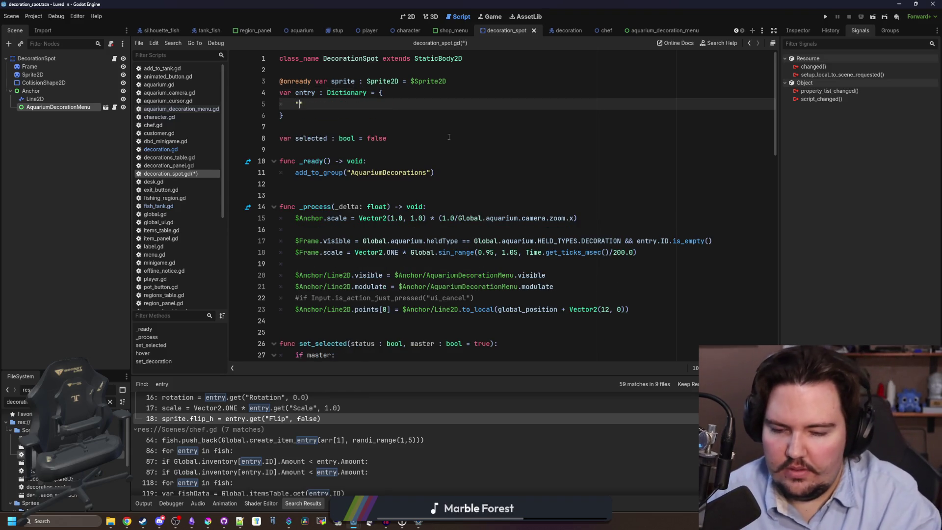
pyautogui.write('ID": "",')
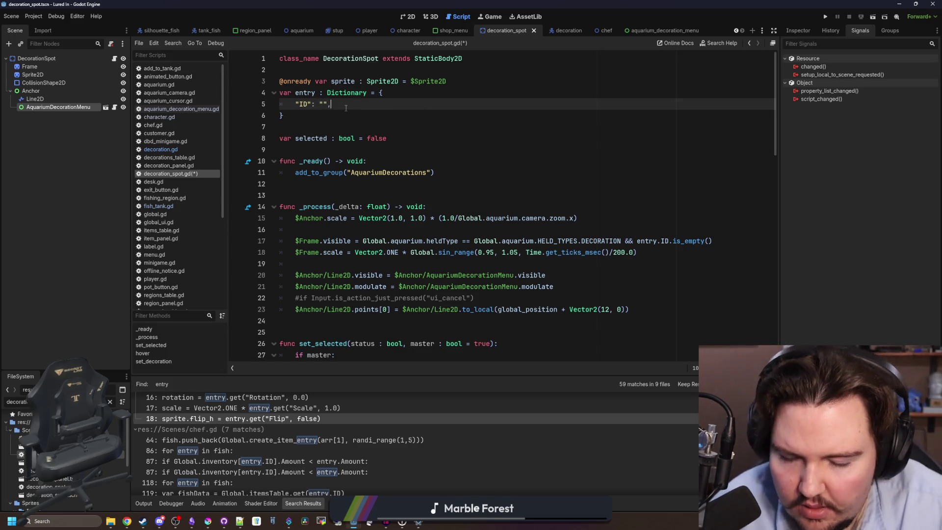
pyautogui.click(334, 113)
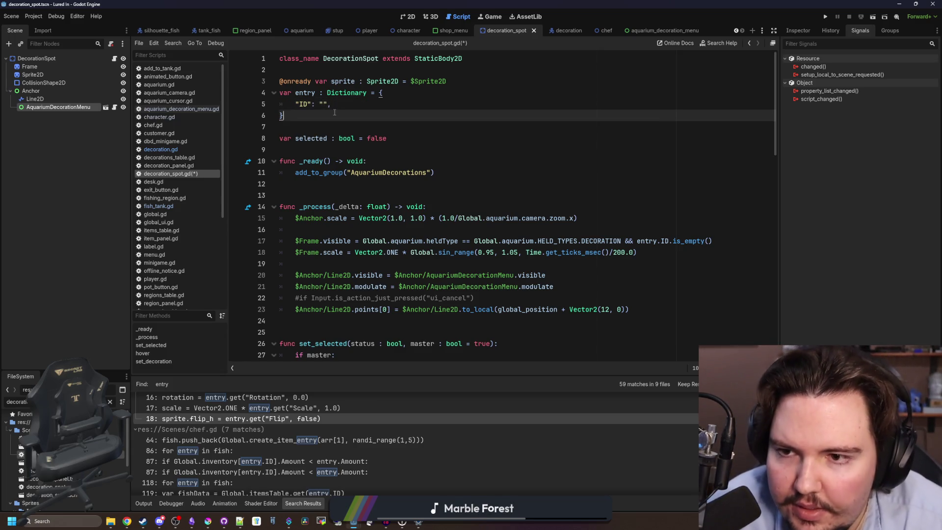
# Replace the get("ID", "") lookup in hover() so it reads entry.ID.is_empty().
pyautogui.scroll(-5, 335, 112)
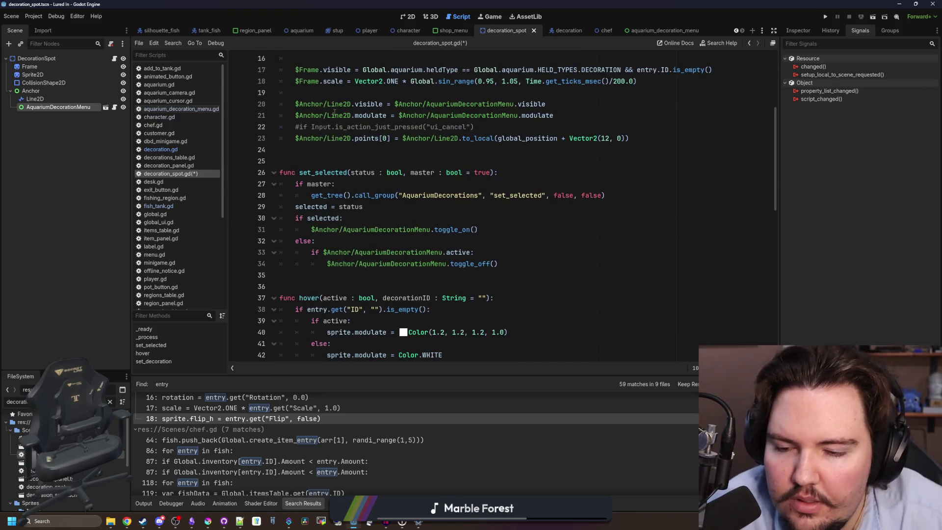
pyautogui.scroll(-4, 335, 112)
pyautogui.scroll(1, 359, 220)
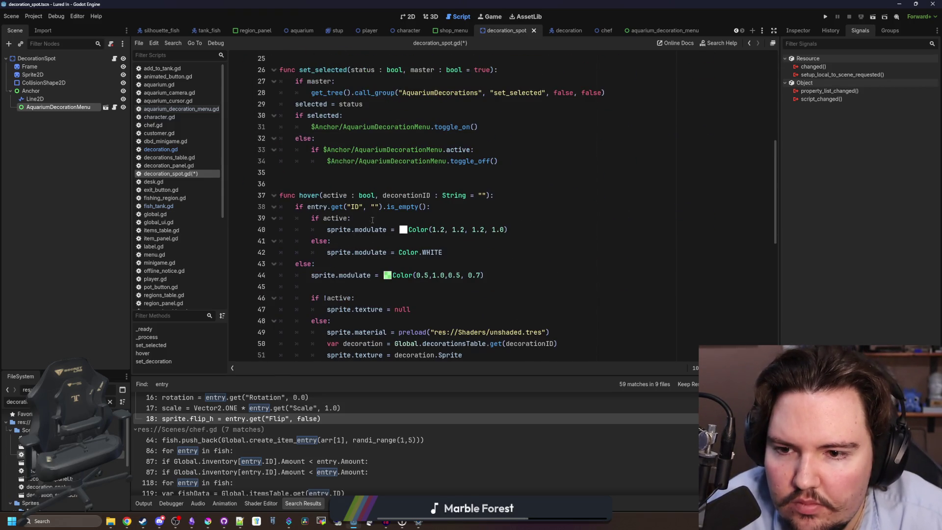
pyautogui.moveTo(383, 207); pyautogui.dragTo(331, 206)
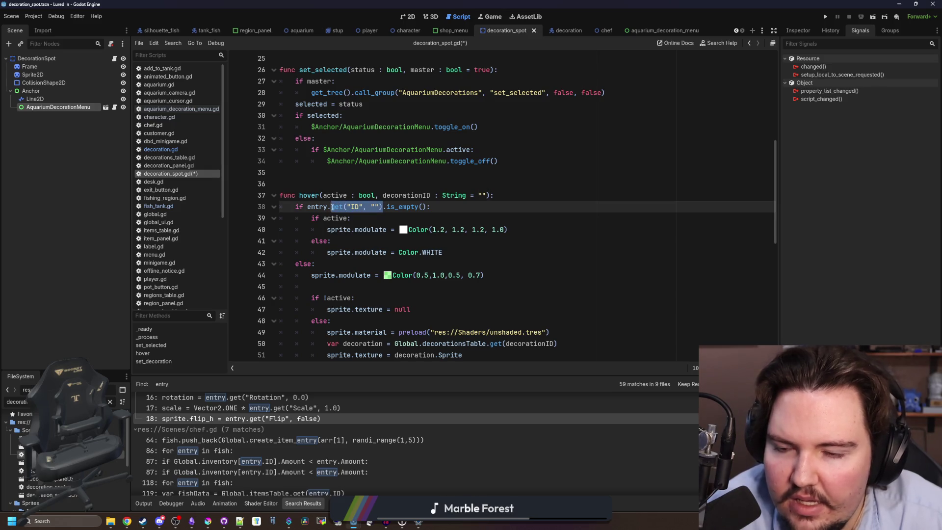
pyautogui.write('ID')
pyautogui.click(415, 196)
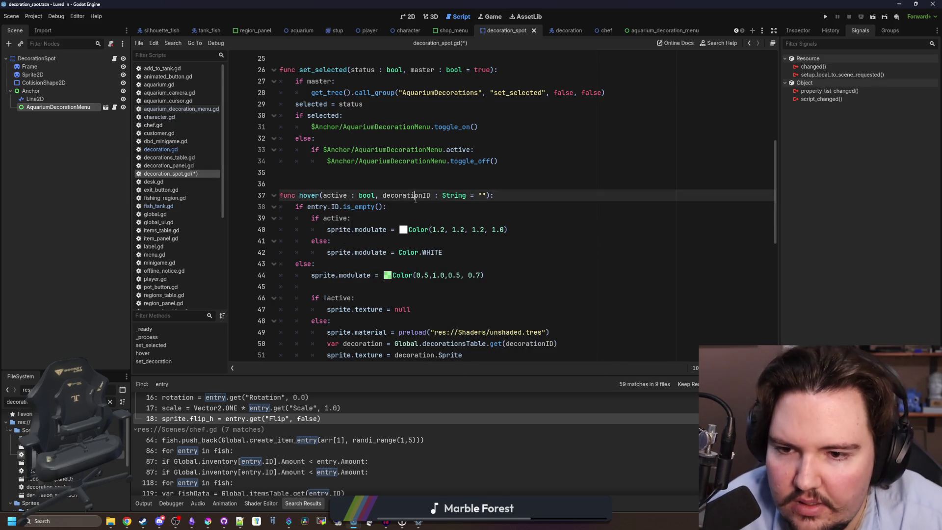
pyautogui.click(401, 214)
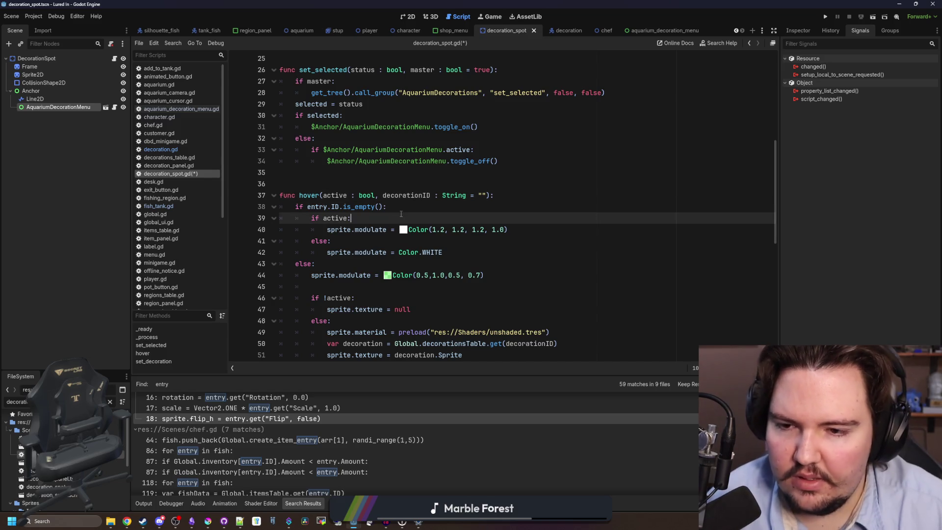
# Review the script and save decoration_spot.gd.
pyautogui.scroll(-6, 382, 206)
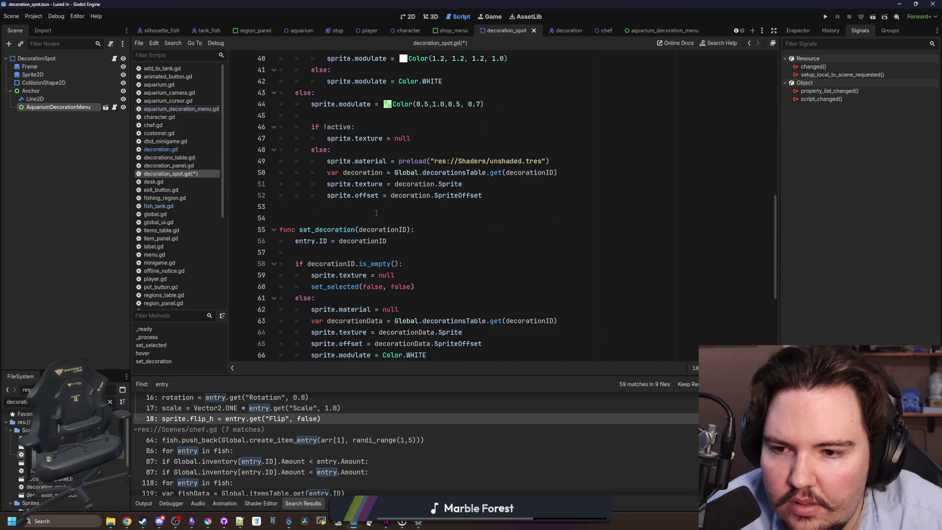
pyautogui.scroll(12, 408, 212)
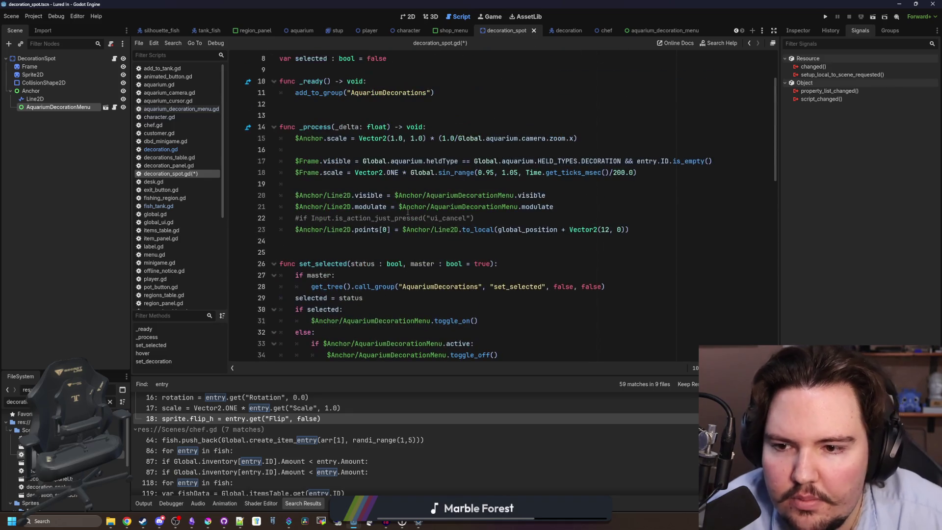
pyautogui.click(362, 259)
pyautogui.scroll(-1, 374, 232)
pyautogui.press('Up')
pyautogui.hotkey('ctrl', 's')
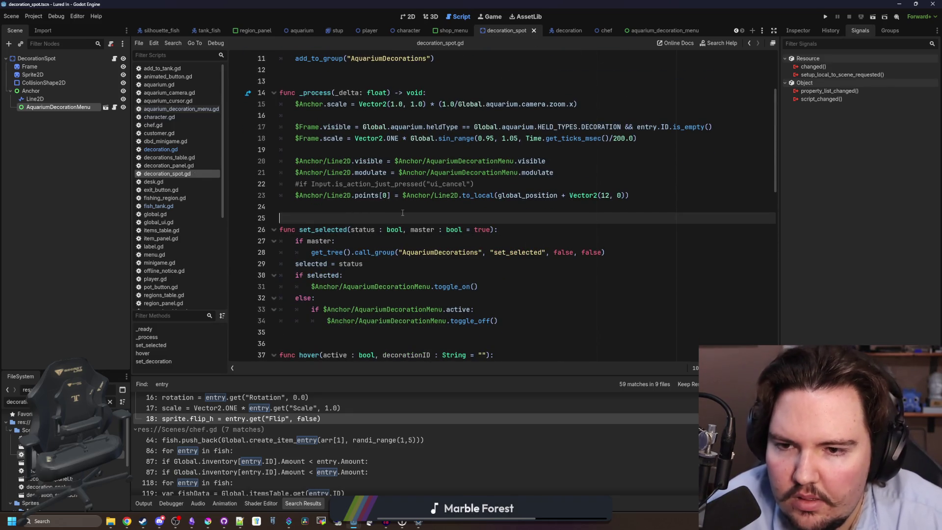
pyautogui.scroll(-1, 405, 210)
pyautogui.scroll(1, 393, 216)
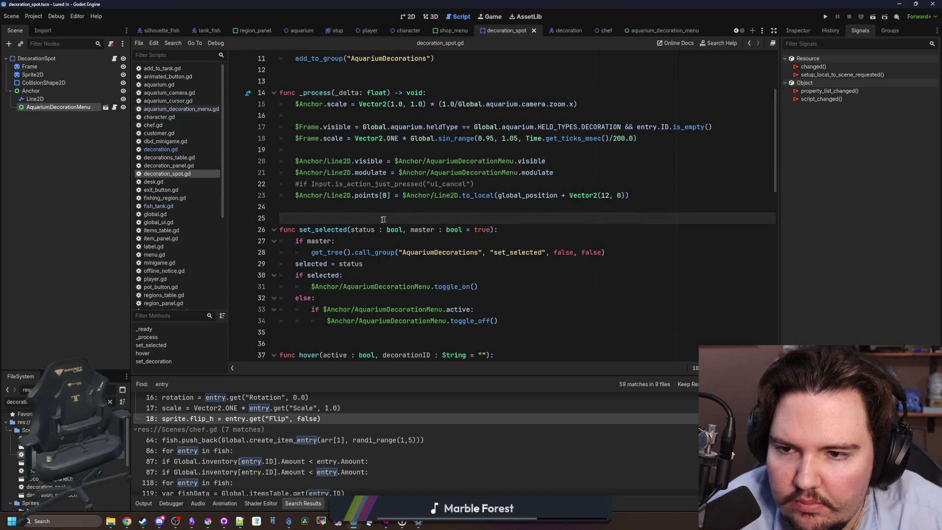
pyautogui.click(385, 206)
pyautogui.scroll(-4, 391, 201)
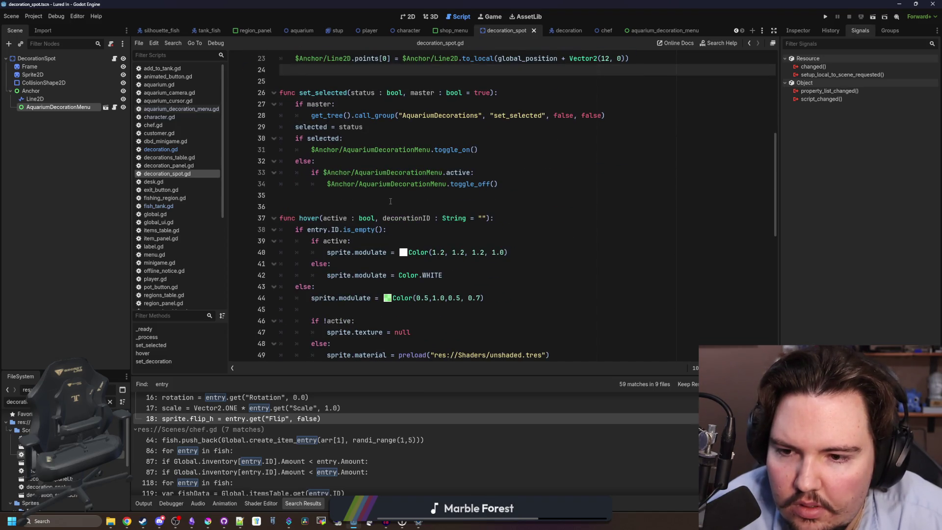
pyautogui.scroll(-2, 391, 202)
pyautogui.scroll(-2, 390, 201)
pyautogui.scroll(1, 393, 206)
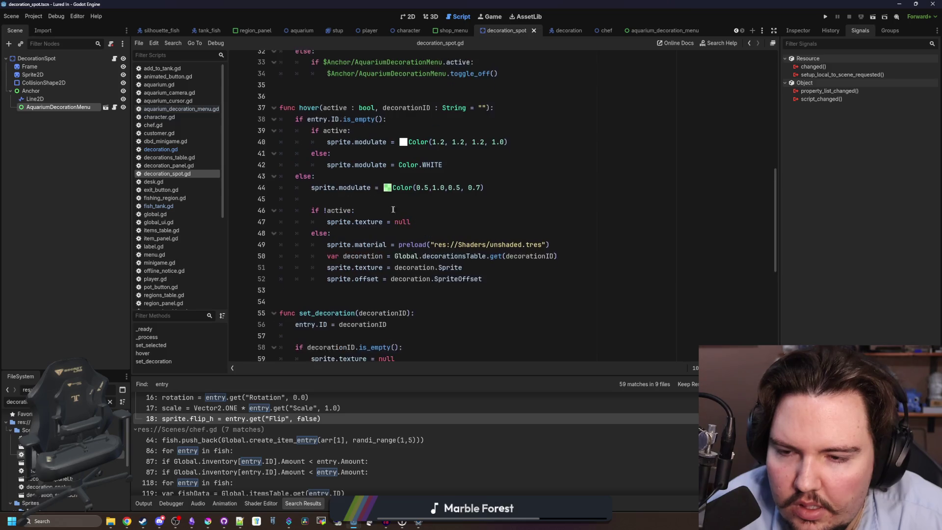
pyautogui.scroll(-4, 402, 211)
pyautogui.scroll(-1, 414, 217)
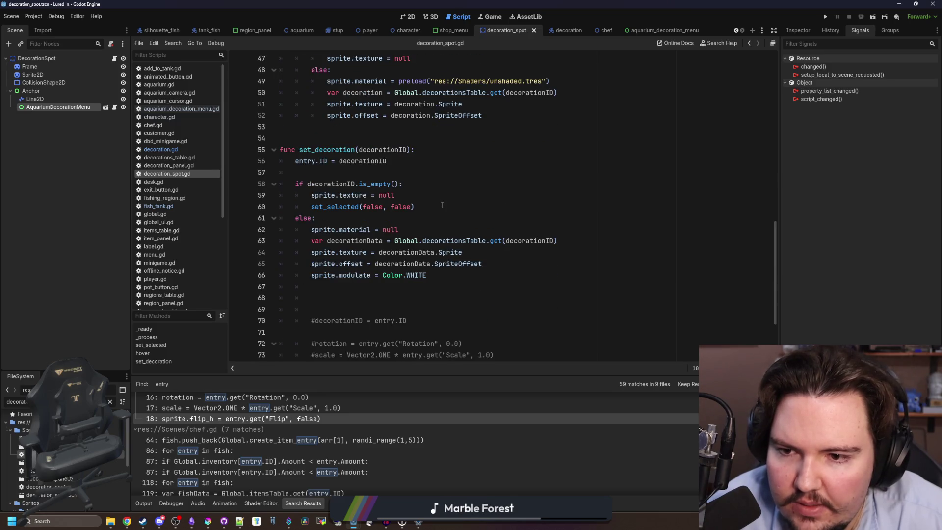
pyautogui.click(408, 195)
pyautogui.press('Return')
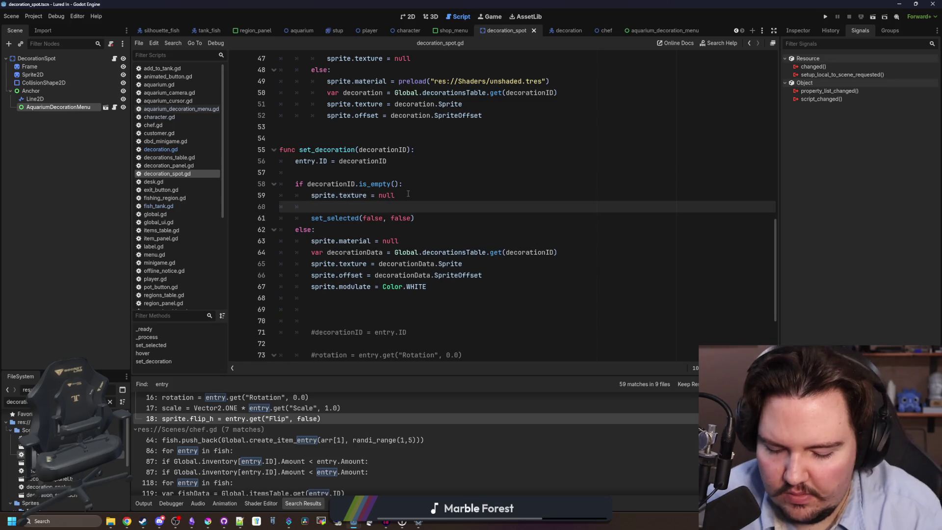
pyautogui.write('entry.ID')
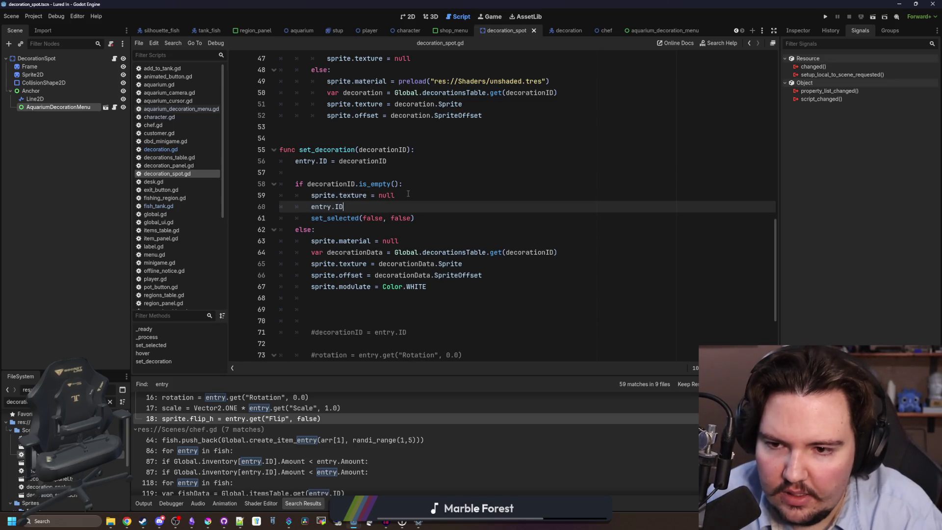
pyautogui.write(' = ""')
pyautogui.click(408, 195)
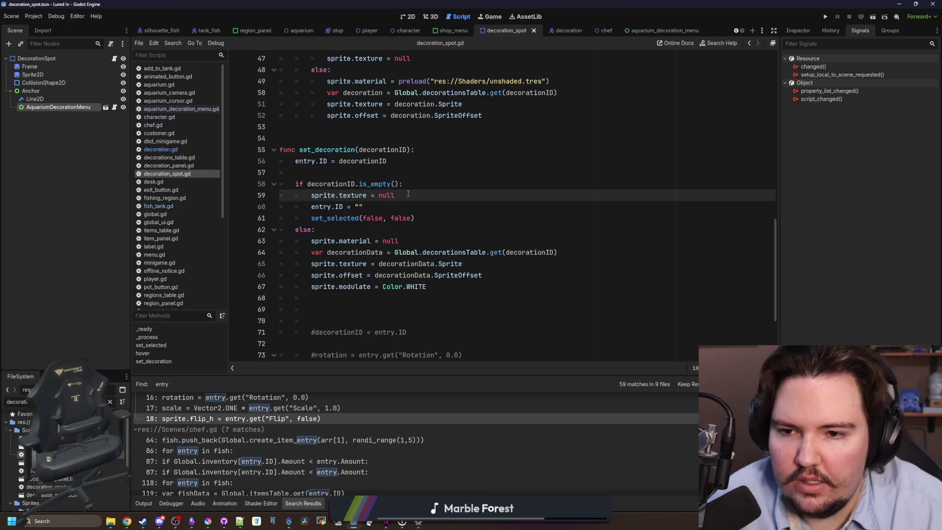
pyautogui.scroll(1, 412, 193)
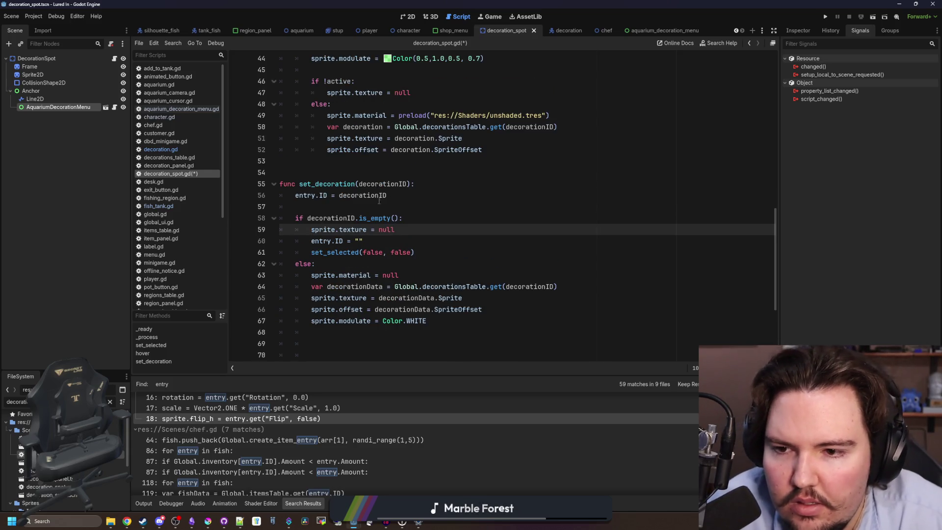
pyautogui.hotkey('shift', 'Down')
pyautogui.press('BackSpace')
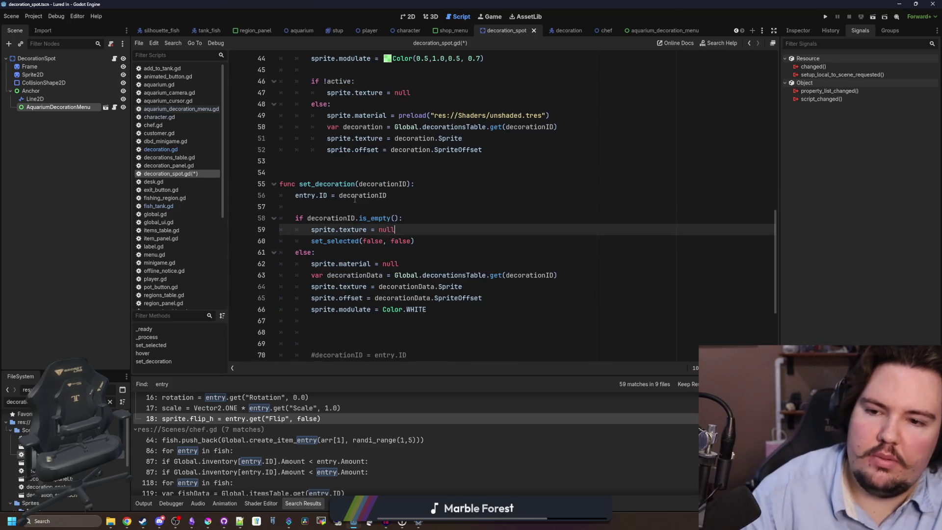
pyautogui.click(343, 217)
pyautogui.click(349, 210)
pyautogui.hotkey('ctrl', 's')
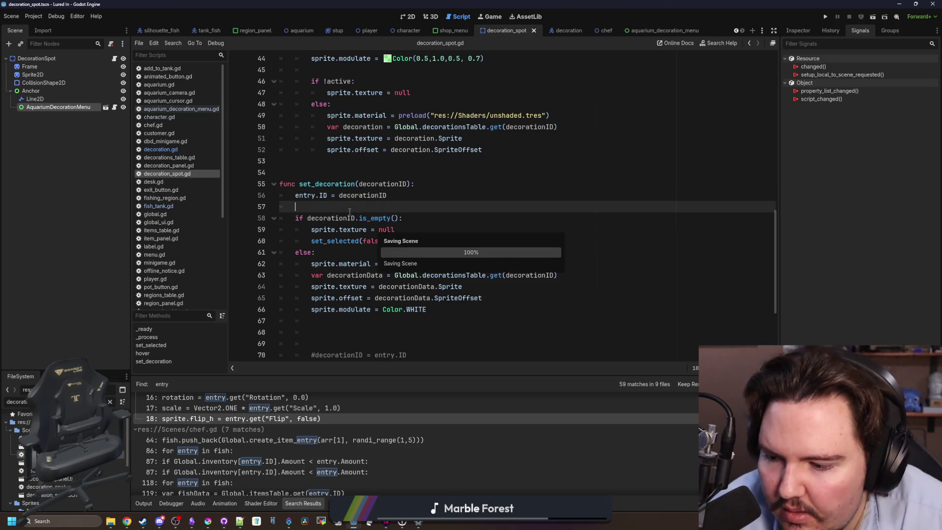
pyautogui.scroll(14, 370, 309)
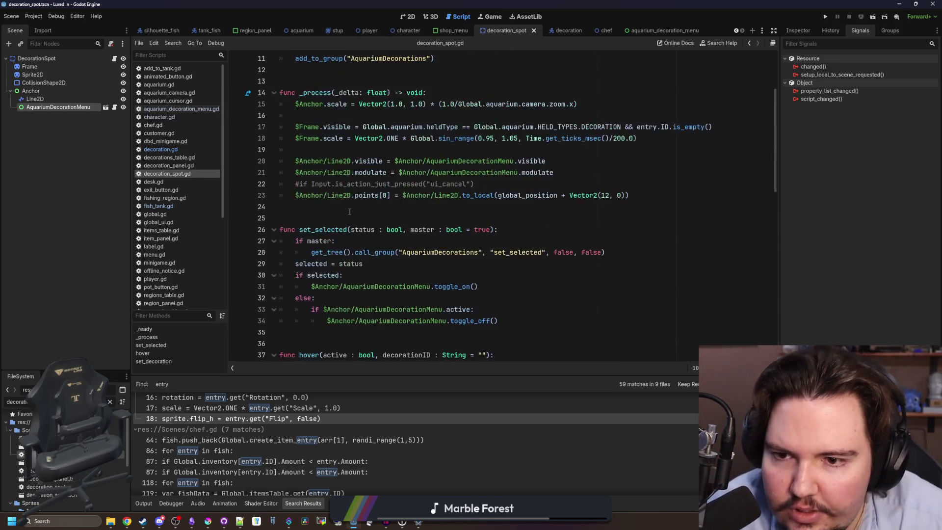
pyautogui.click(361, 183)
pyautogui.hotkey('ctrl', 's')
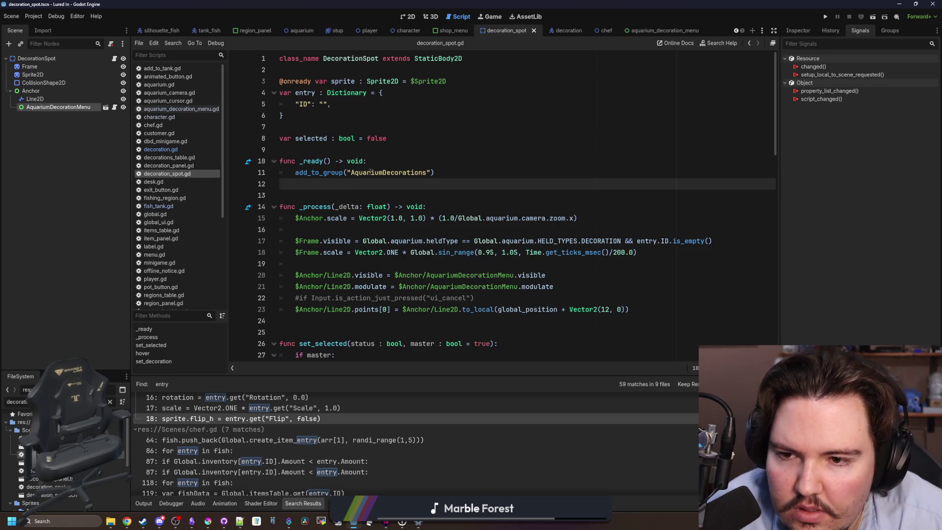
pyautogui.scroll(-5, 379, 187)
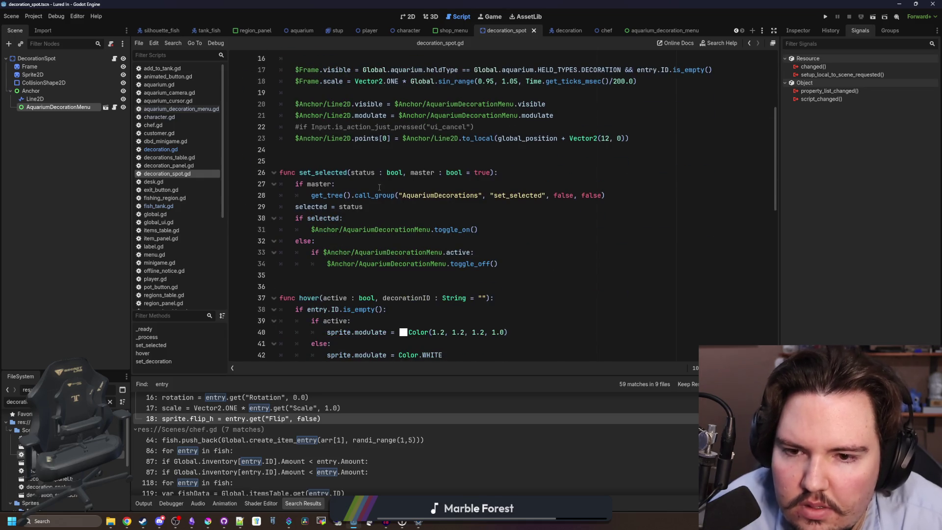
pyautogui.scroll(5, 379, 187)
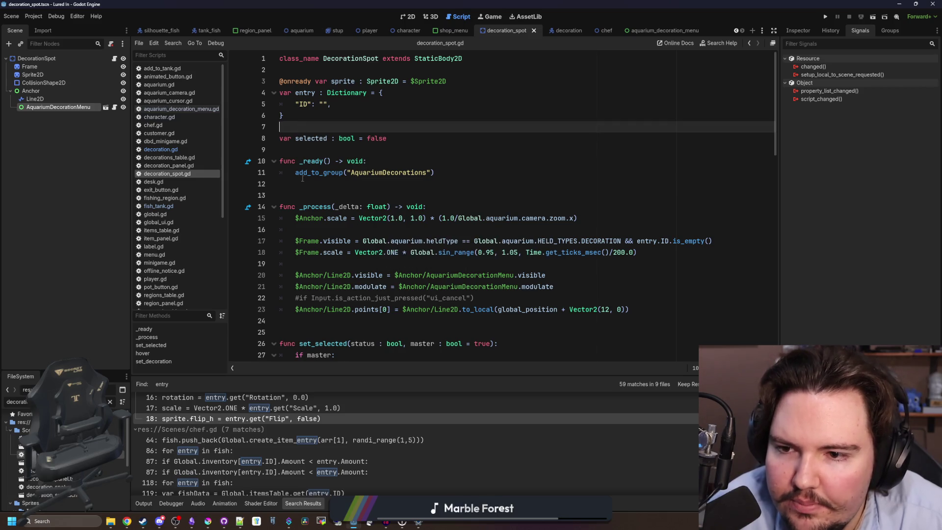
pyautogui.click(305, 127)
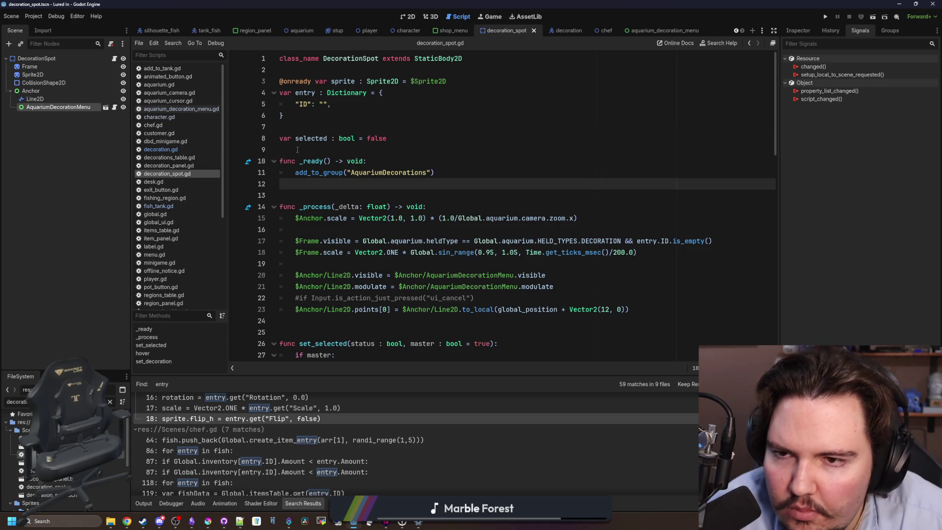
pyautogui.click(293, 125)
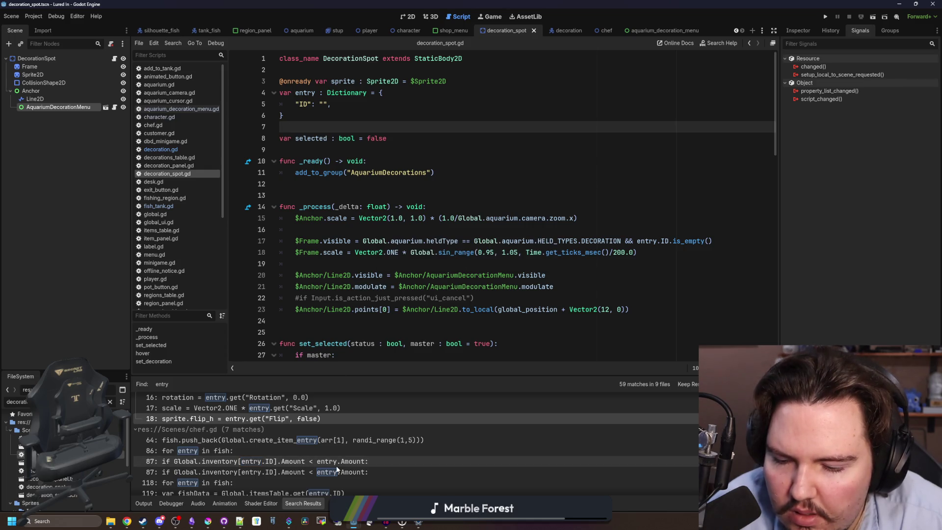
# Save, search the project for .id (24 matches, 9 files) with an enlarged results panel, and open aquarium_cursor.gd line 65.
pyautogui.hotkey('ctrl', 's')
pyautogui.press('Down')
pyautogui.press('Down')
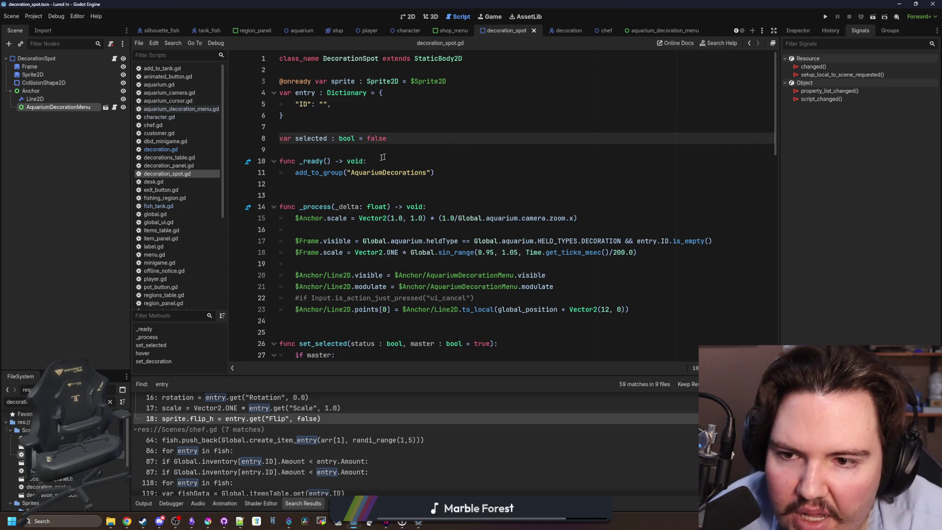
pyautogui.click(430, 267)
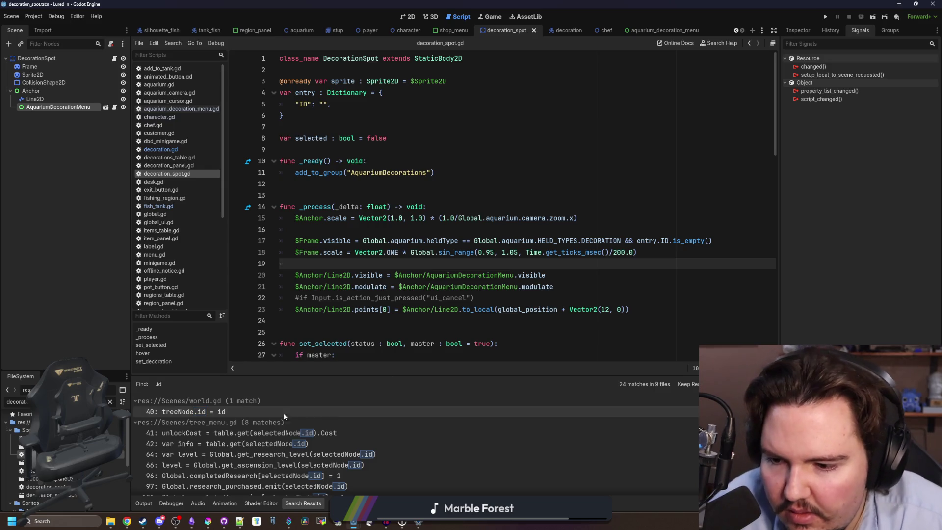
pyautogui.moveTo(308, 375); pyautogui.dragTo(309, 291)
pyautogui.scroll(-5, 330, 377)
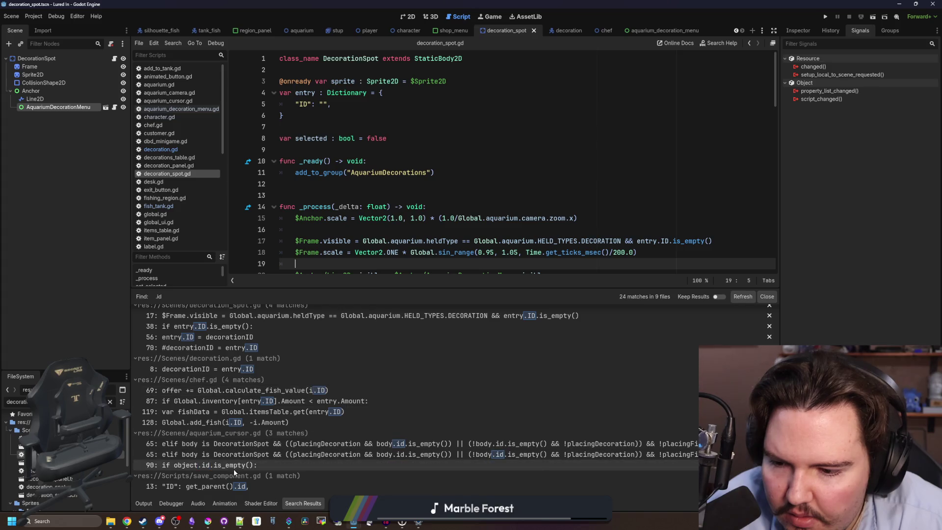
pyautogui.click(254, 443)
# Change the first body.id check on line 65 to body.entry.ID.
pyautogui.scroll(3, 563, 165)
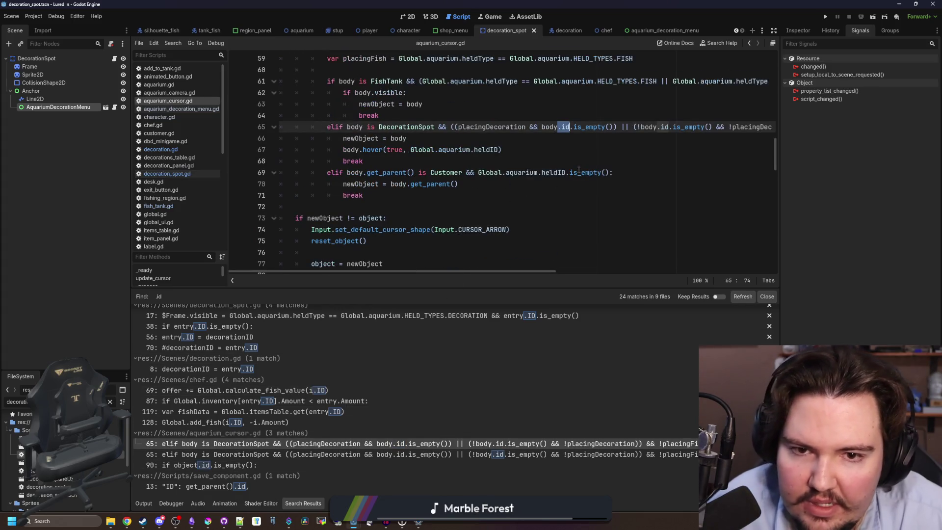
pyautogui.click(562, 166)
pyautogui.click(562, 162)
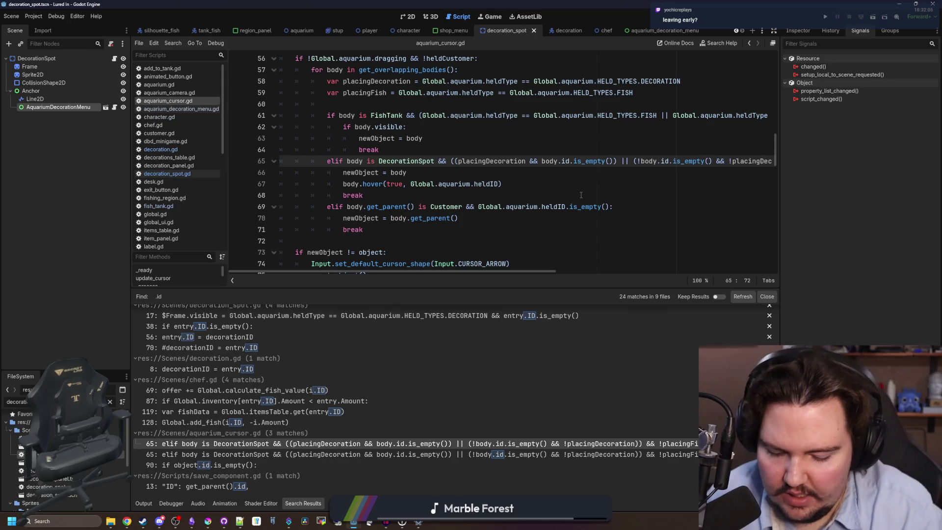
pyautogui.write('en')
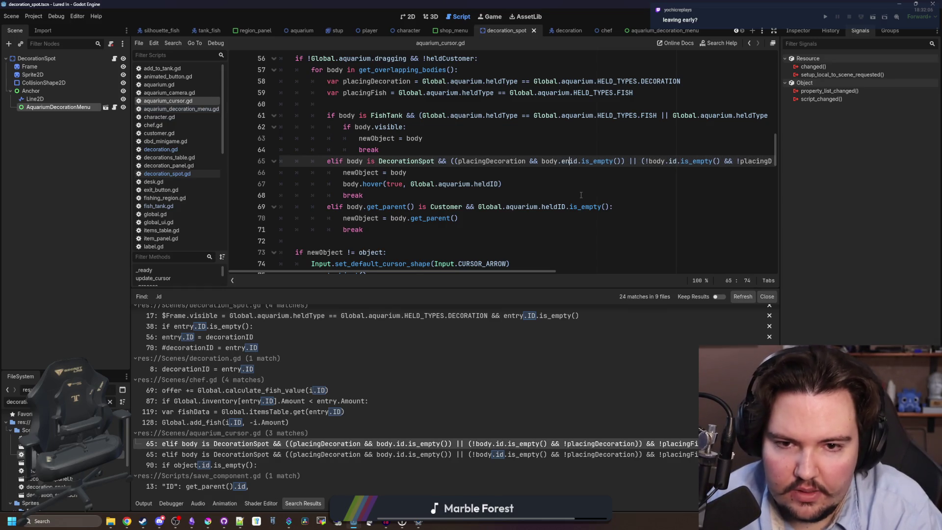
pyautogui.write('try.')
pyautogui.press('Escape')
pyautogui.press('BackSpace')
pyautogui.press('BackSpace')
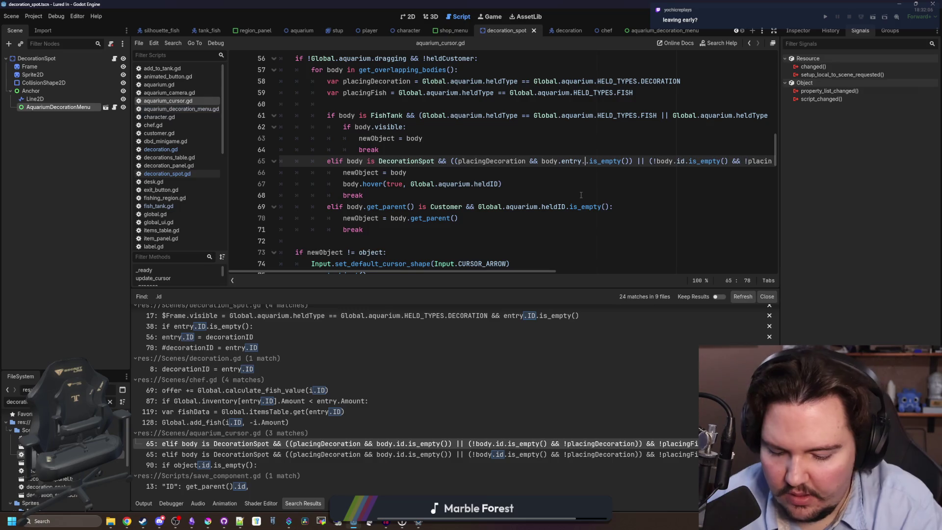
pyautogui.write('ID.')
# Change the second body.id check to body.entry.ID, then go to the save_component.gd result.
pyautogui.moveTo(517, 273); pyautogui.dragTo(558, 270)
pyautogui.write('entry.')
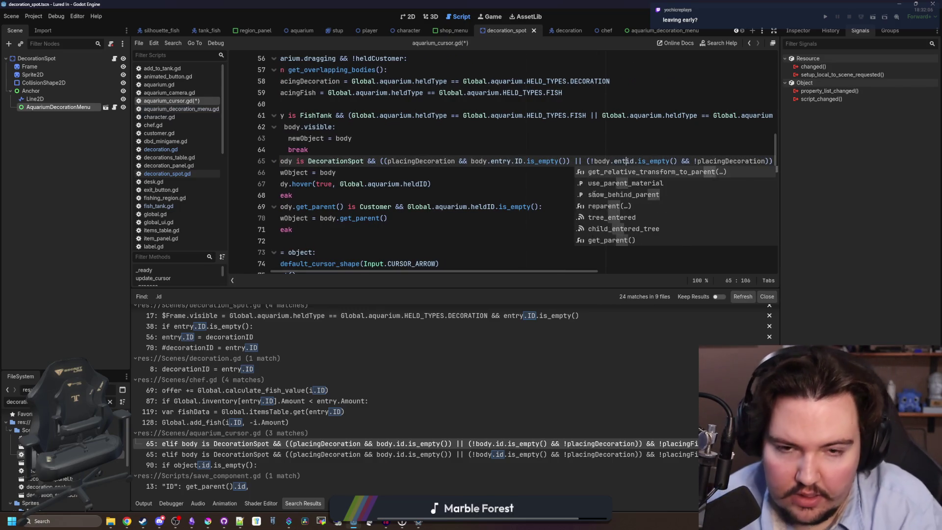
pyautogui.press('BackSpace')
pyautogui.press('BackSpace')
pyautogui.write('ID')
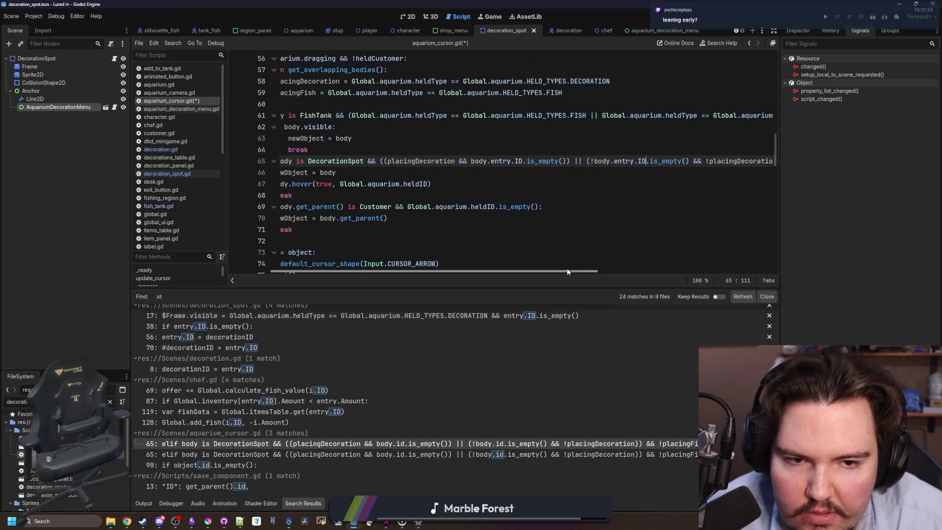
pyautogui.moveTo(569, 268)
pyautogui.mouseDown()
pyautogui.moveTo(666, 260)
pyautogui.moveTo(460, 239)
pyautogui.mouseUp()
pyautogui.click(583, 199)
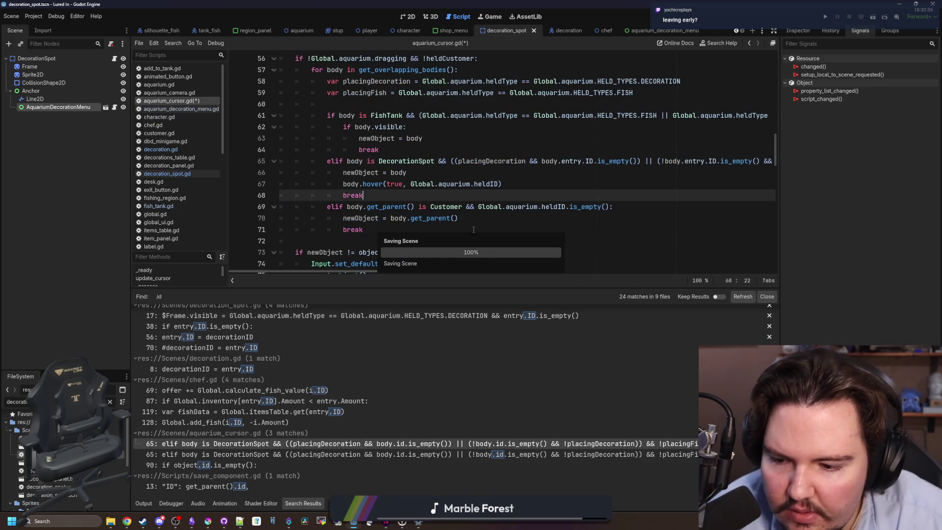
pyautogui.click(240, 485)
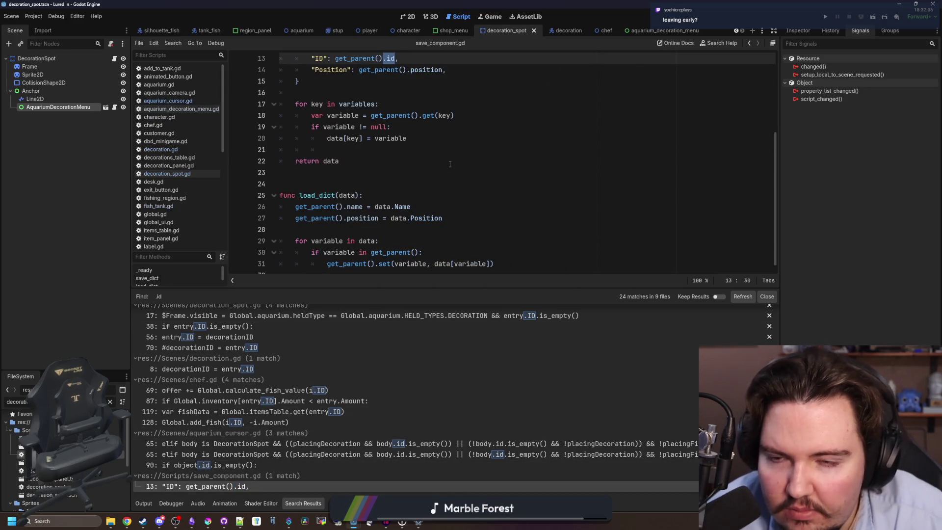
# Rerun the project-wide ".id" search and open the tree_menu.gd line 97 match.
pyautogui.scroll(4, 447, 176)
pyautogui.click(385, 223)
pyautogui.click(371, 230)
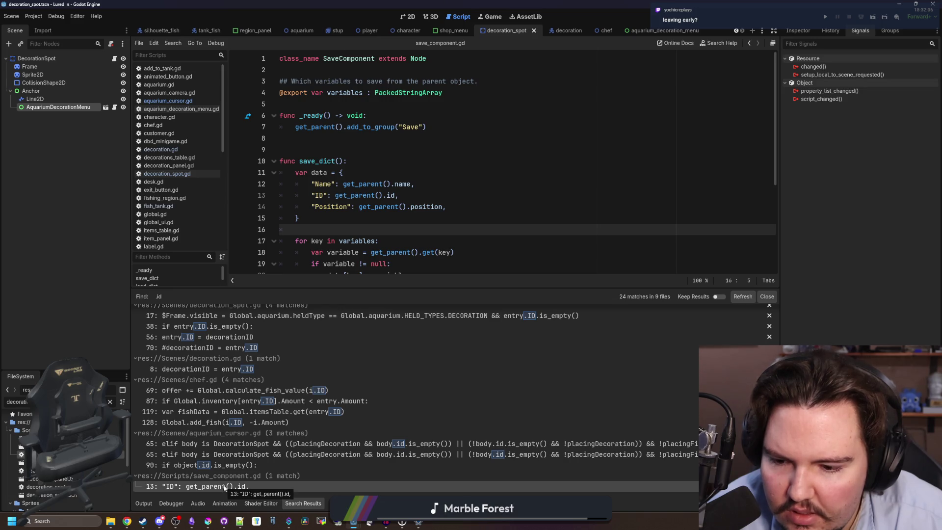
pyautogui.scroll(-4, 392, 196)
pyautogui.click(344, 164)
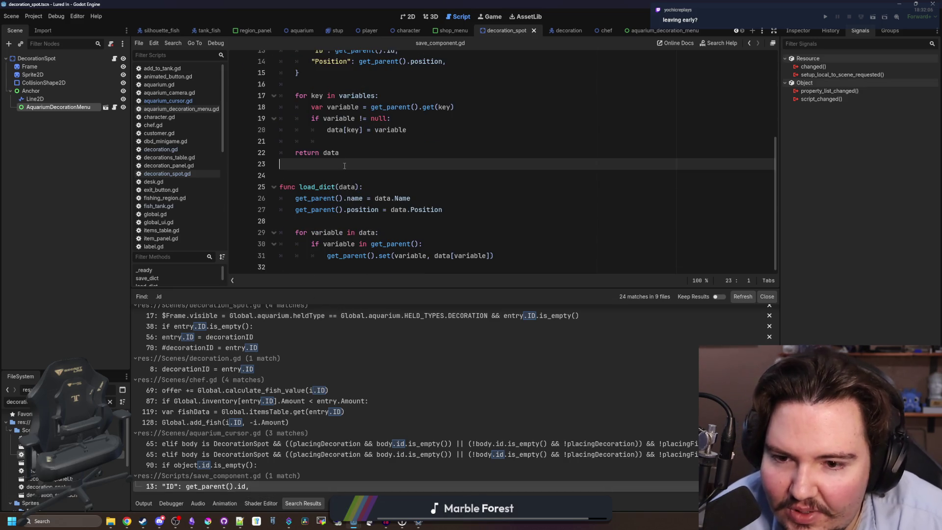
pyautogui.scroll(4, 344, 174)
pyautogui.click(355, 149)
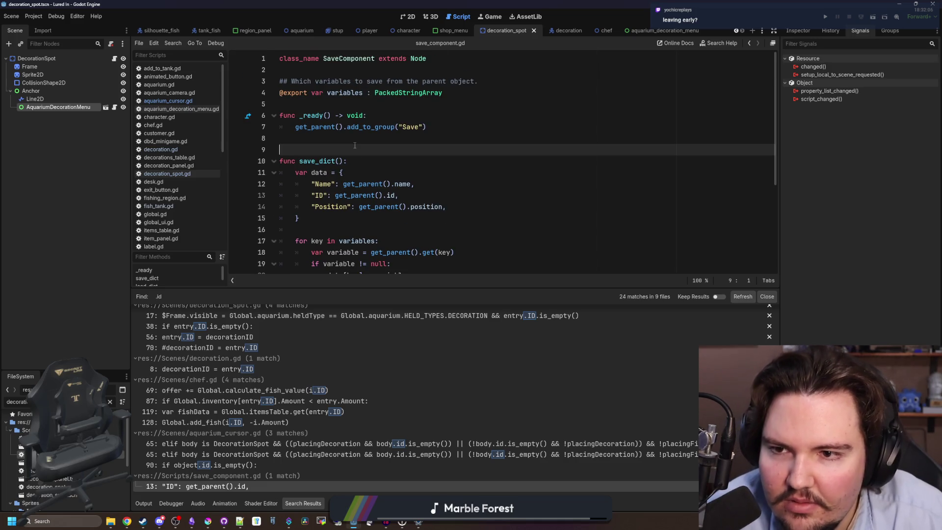
pyautogui.scroll(-4, 354, 143)
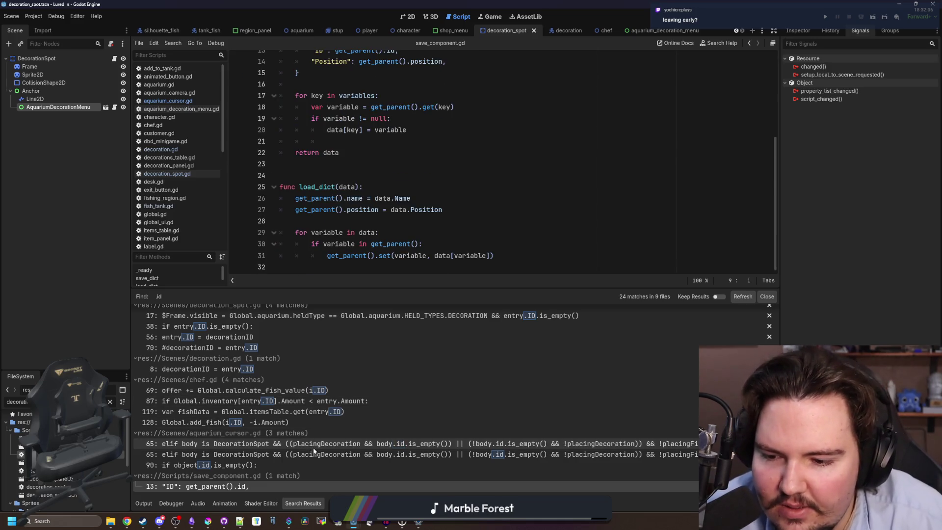
pyautogui.click(415, 210)
pyautogui.hotkey('ctrl', 'shift', 'f')
pyautogui.press('Return')
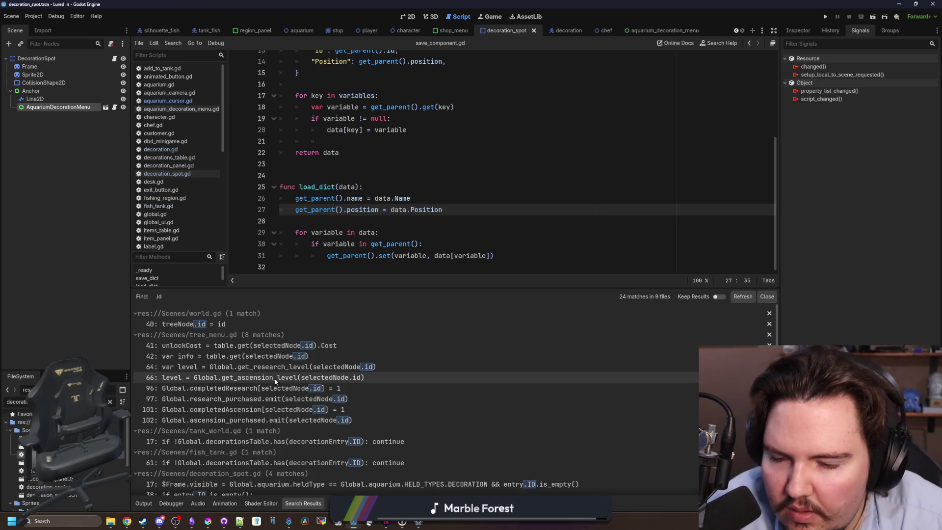
pyautogui.click(293, 400)
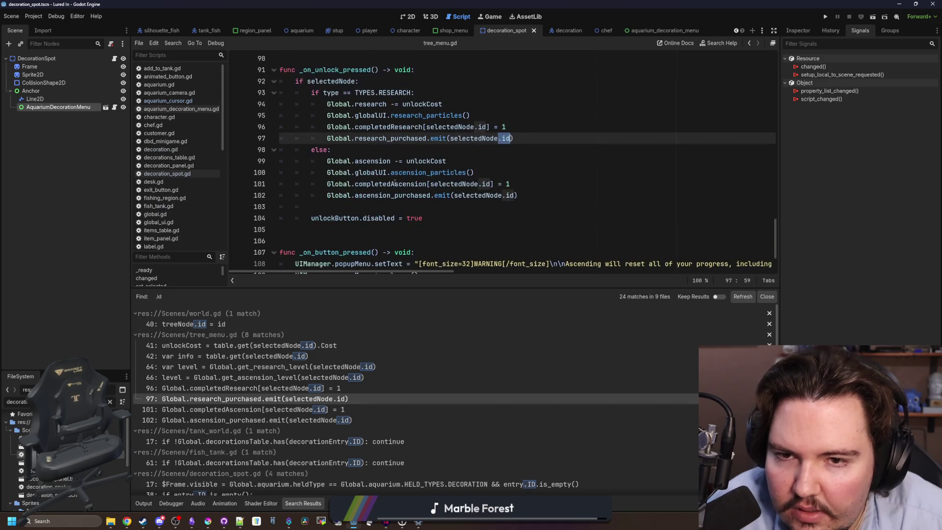
# Scroll through the remaining .id matches and open aquarium_cursor.gd at line 90.
pyautogui.scroll(-3, 260, 405)
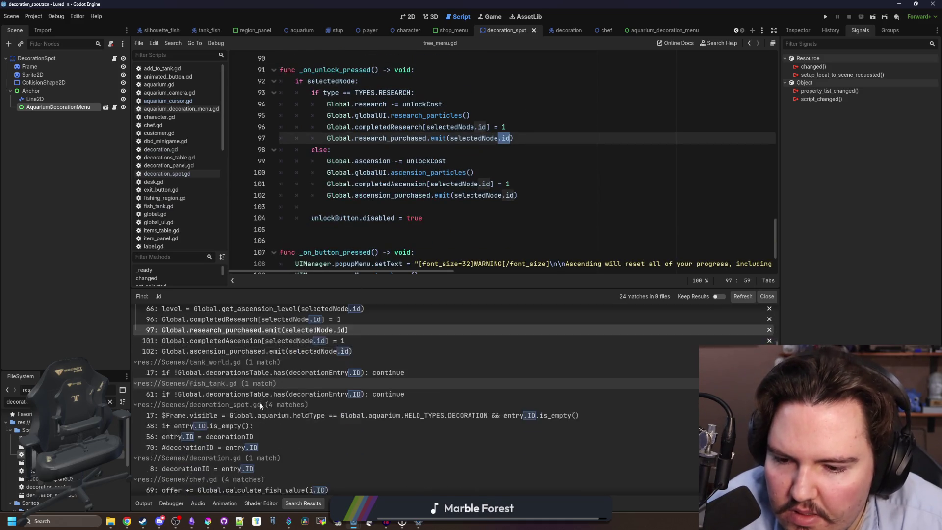
pyautogui.scroll(-1, 260, 402)
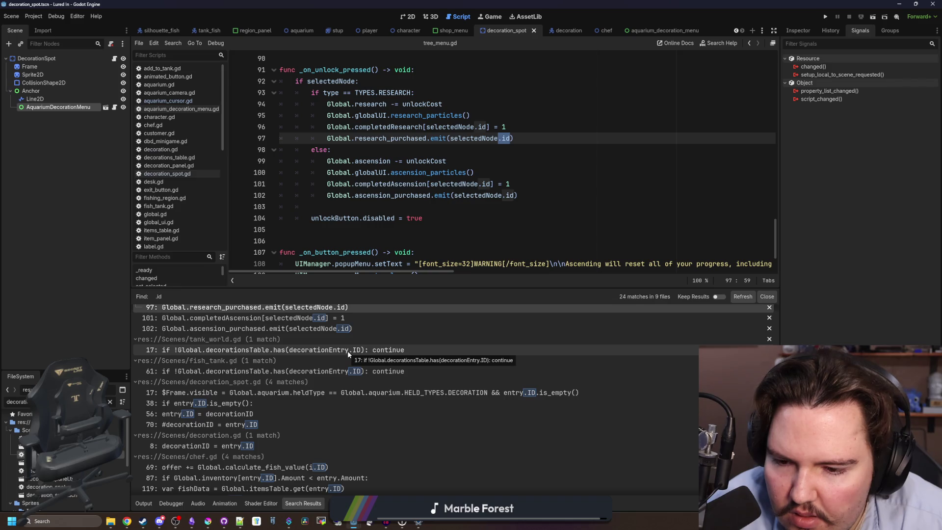
pyautogui.click(262, 403)
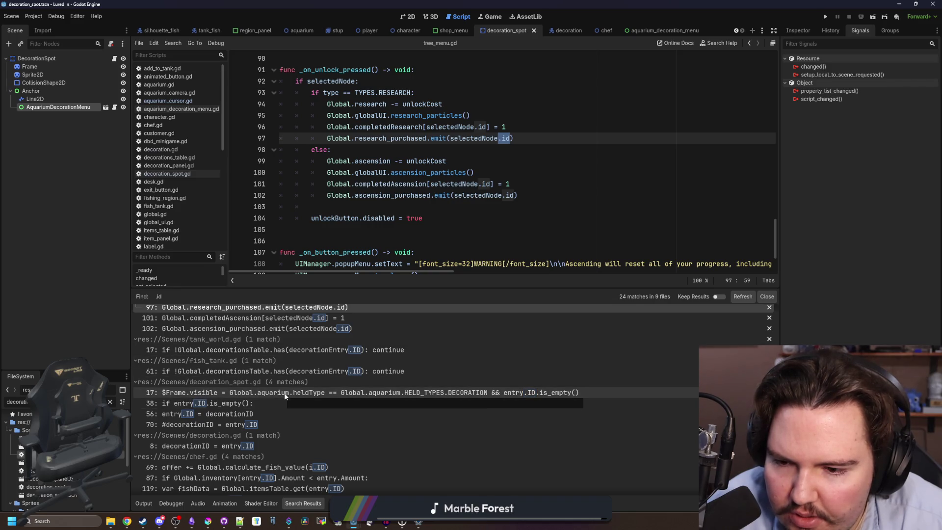
pyautogui.scroll(-2, 294, 392)
pyautogui.scroll(-2, 299, 389)
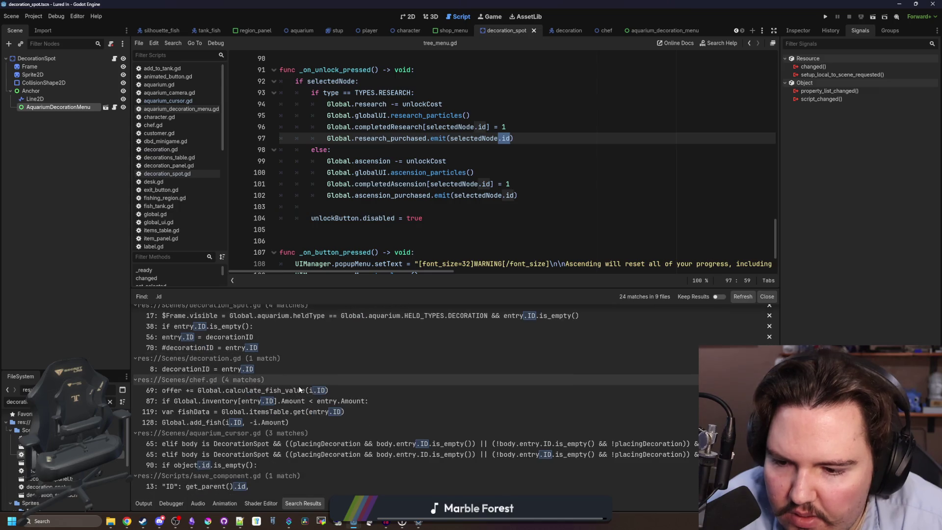
pyautogui.click(241, 465)
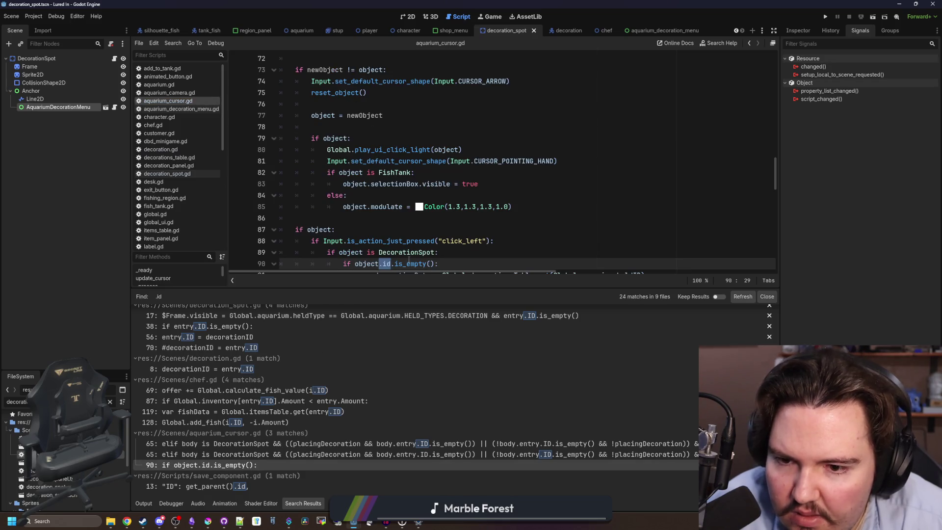
# Change line 90 of aquarium_cursor.gd to check object.entry.ID.is_empty().
pyautogui.scroll(-3, 397, 199)
pyautogui.click(398, 184)
pyautogui.click(383, 161)
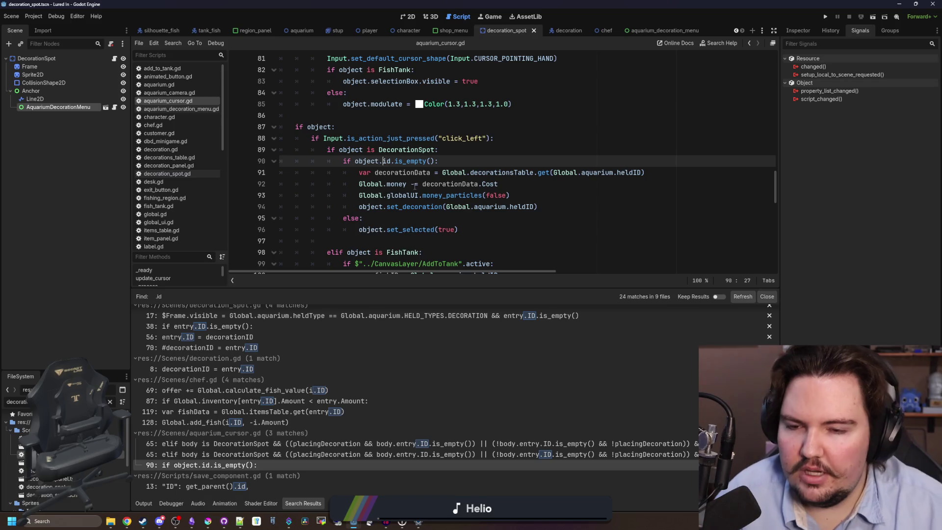
pyautogui.write('entry.')
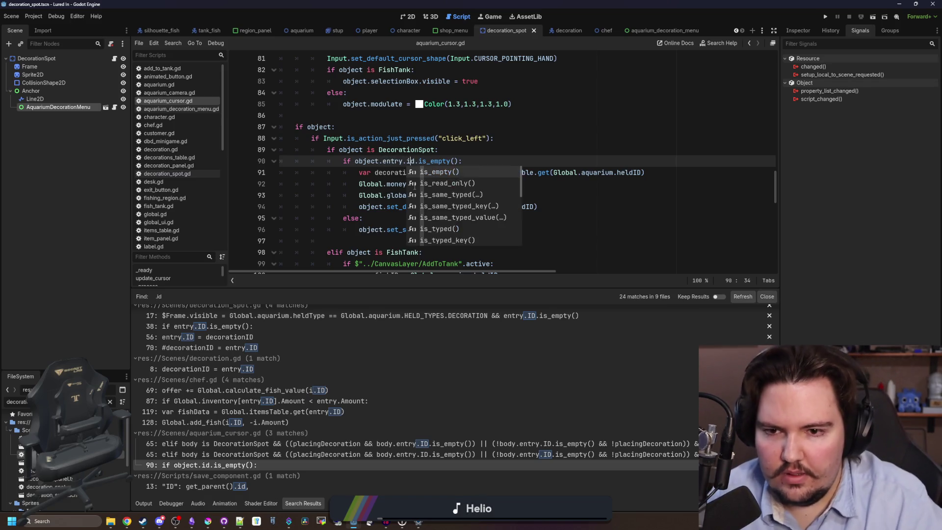
pyautogui.press('Delete')
pyautogui.press('Delete')
pyautogui.write('ID')
pyautogui.click(547, 132)
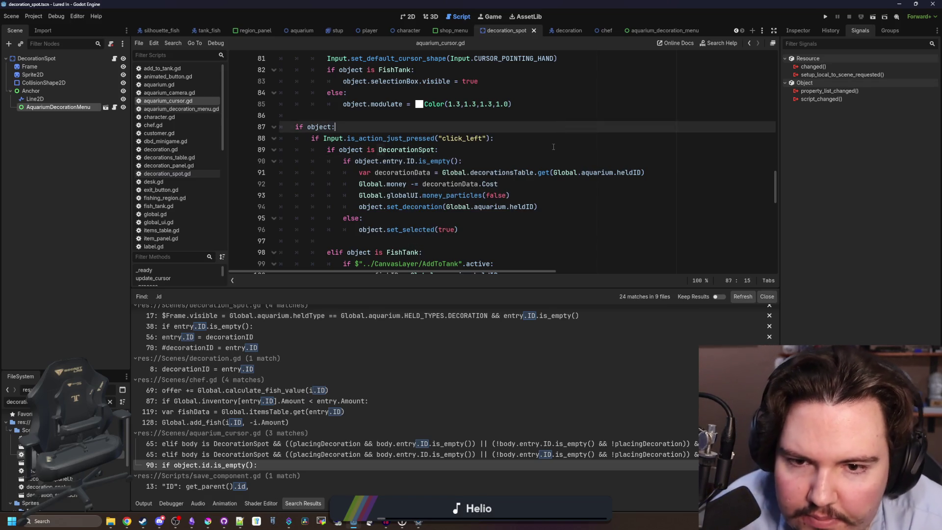
pyautogui.click(548, 150)
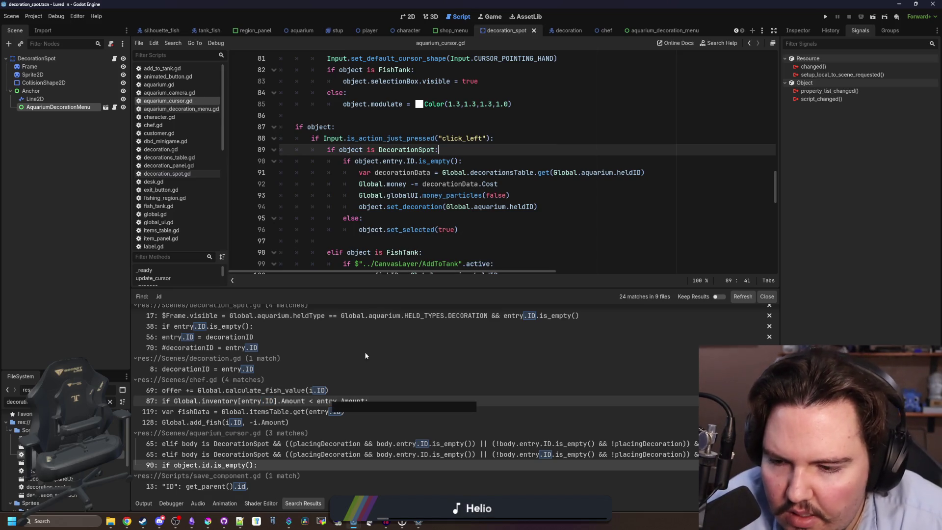
pyautogui.click(548, 161)
pyautogui.scroll(5, 326, 388)
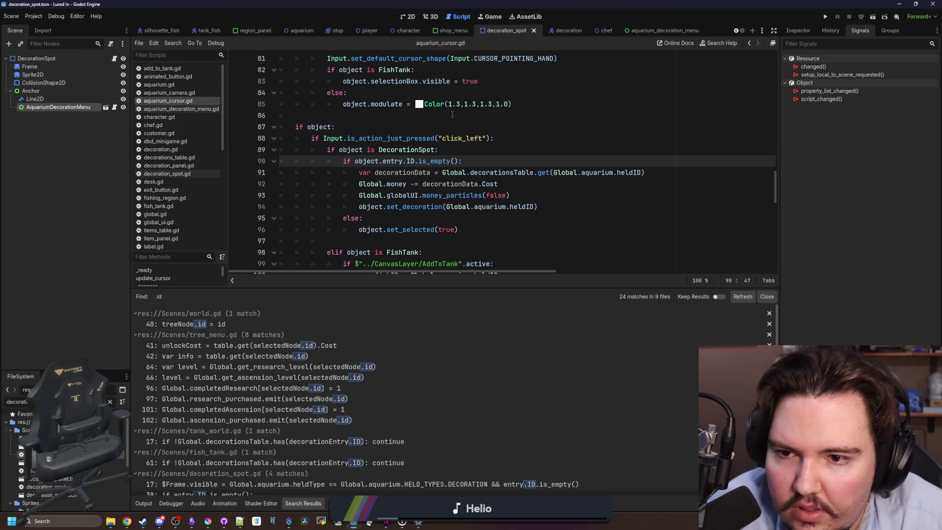
# Jump to the set_decoration definition in decoration_spot.gd.
pyautogui.click(373, 115)
pyautogui.click(486, 151)
pyautogui.click(501, 157)
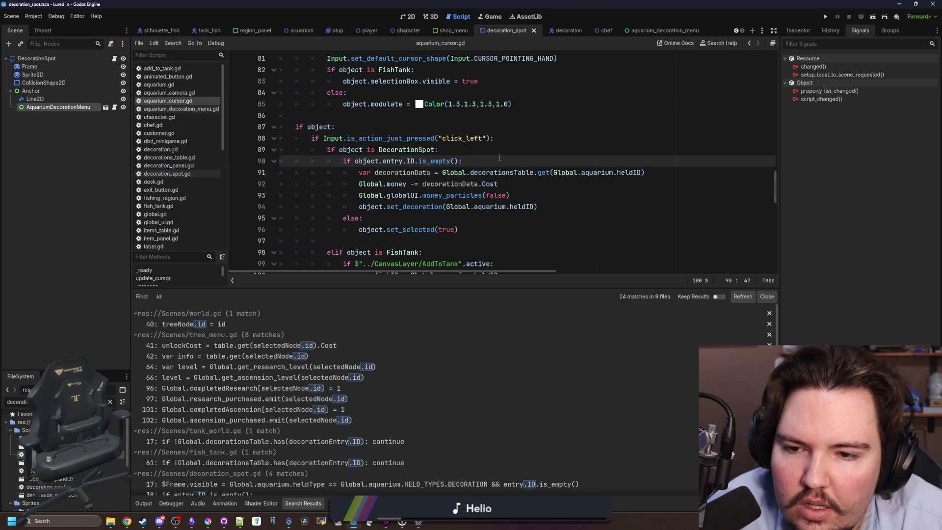
pyautogui.click(423, 206)
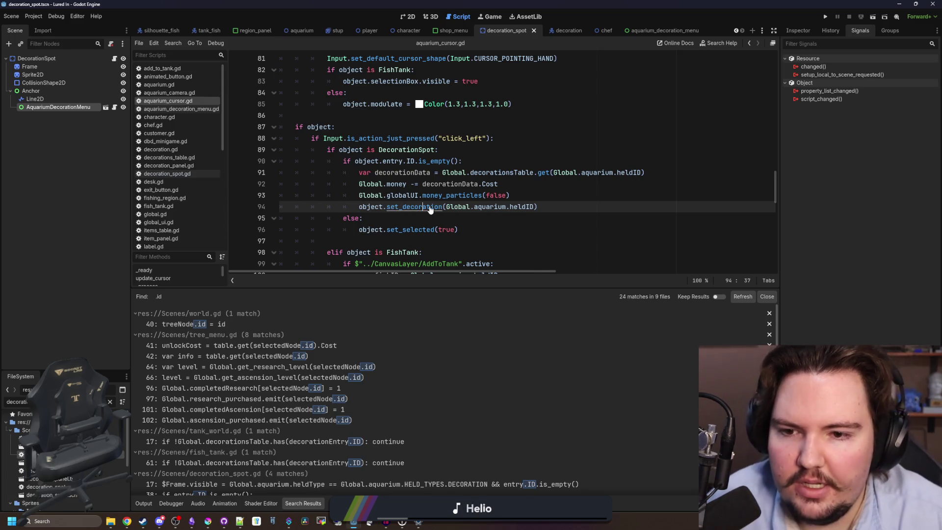
pyautogui.keyDown('ctrl'); pyautogui.click(428, 207); pyautogui.keyUp('ctrl')
pyautogui.click(428, 185)
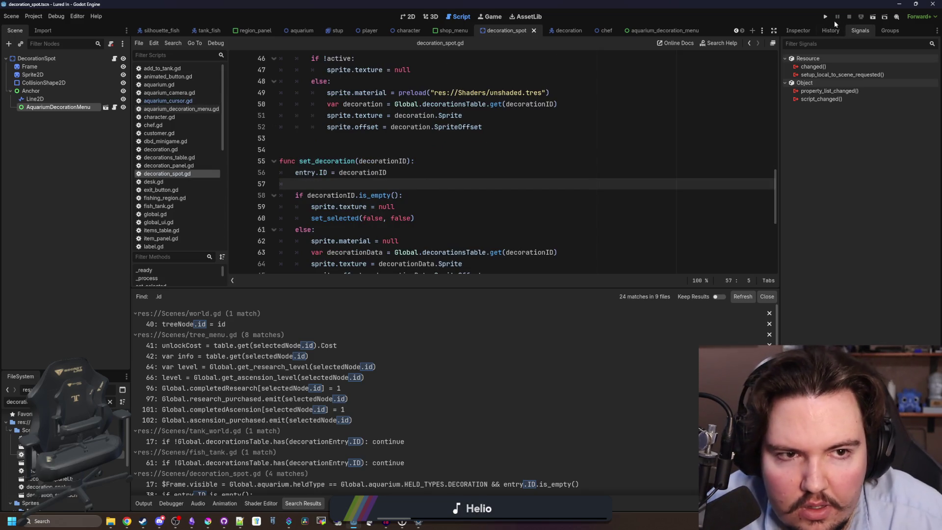
# Run the project, dismiss the Welcome Back popup and maximise the game window.
pyautogui.click(827, 17)
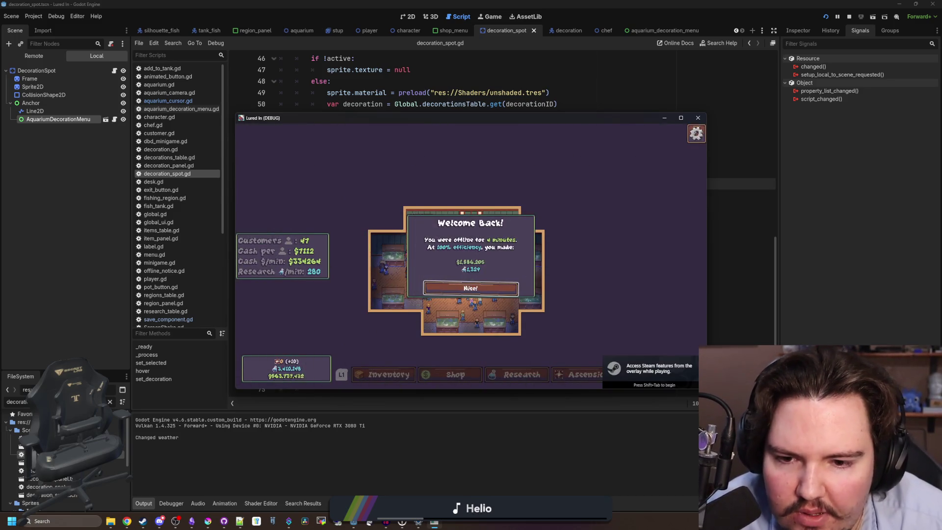
pyautogui.click(501, 286)
pyautogui.click(681, 118)
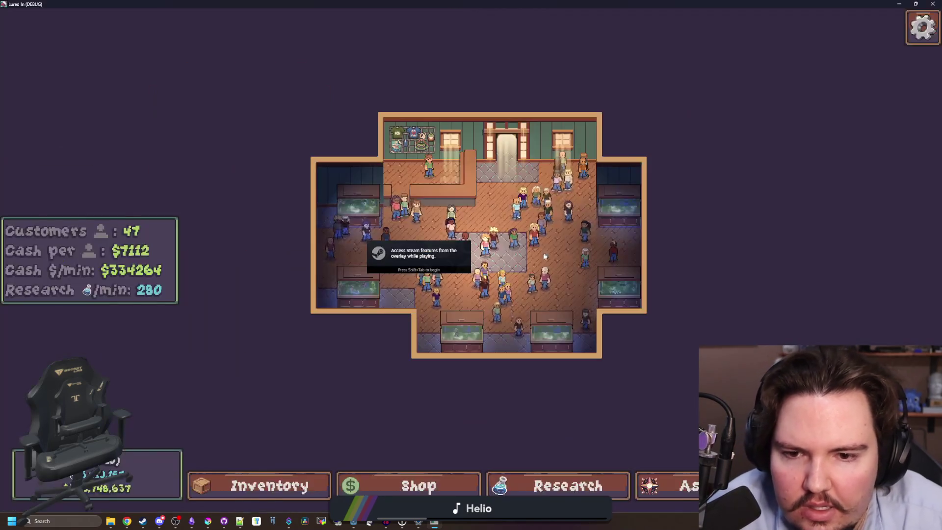
pyautogui.scroll(3, 544, 265)
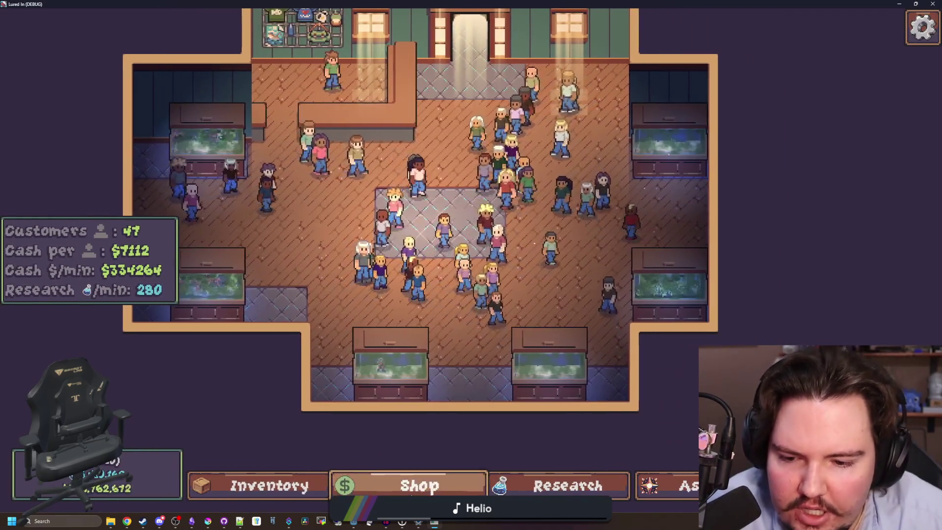
# Buy Starfish Home from Shop > Decorations and hover it over a tank spot.
pyautogui.click(418, 485)
pyautogui.click(584, 138)
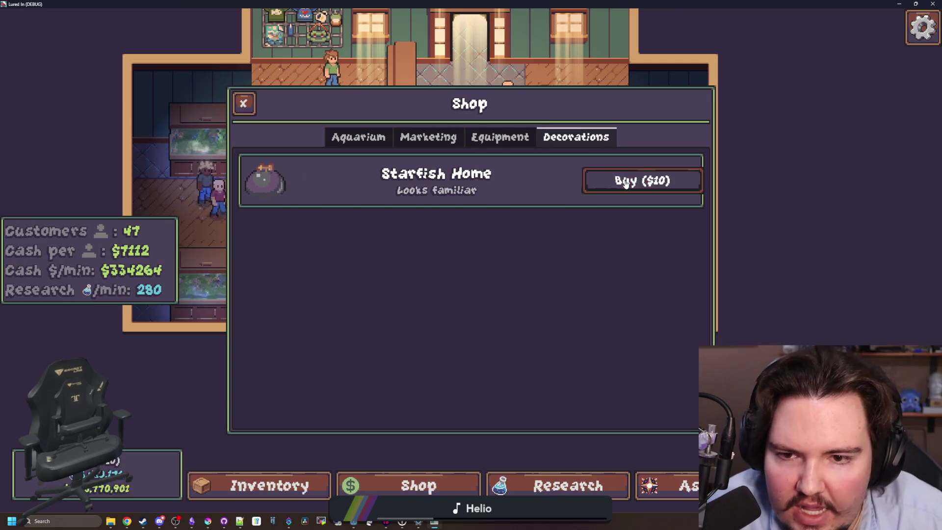
pyautogui.click(638, 179)
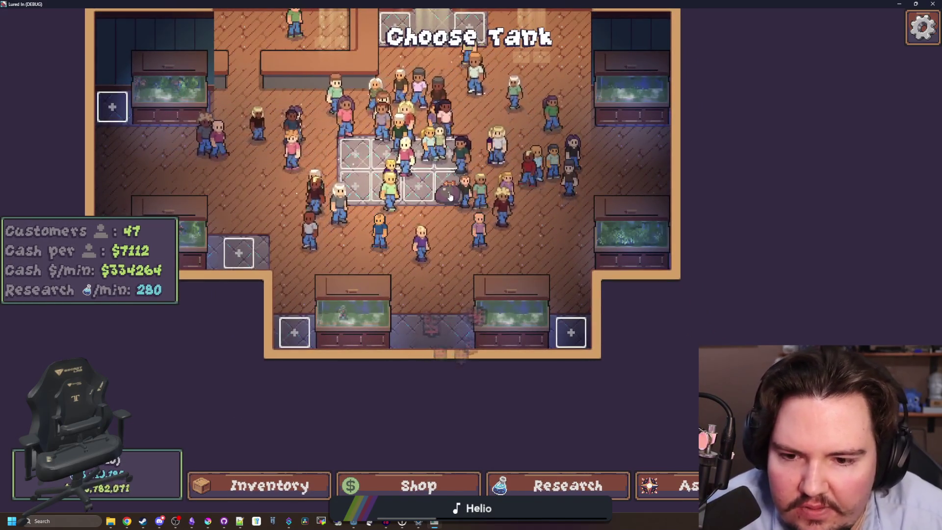
pyautogui.moveTo(437, 186)
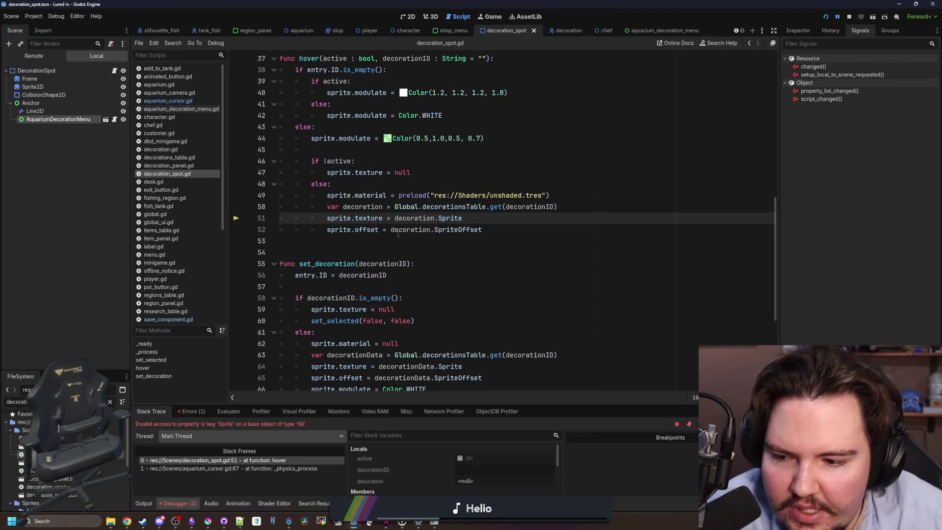
pyautogui.scroll(4, 370, 256)
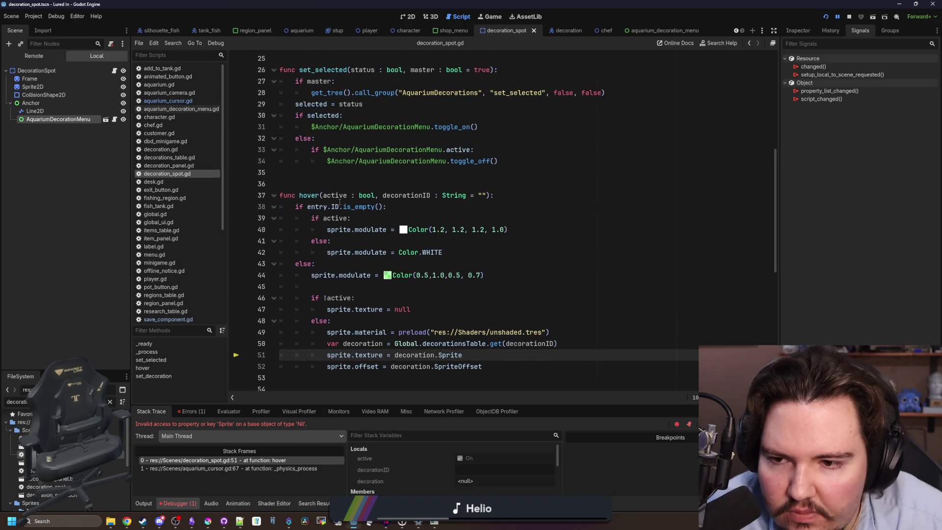
pyautogui.scroll(-2, 419, 257)
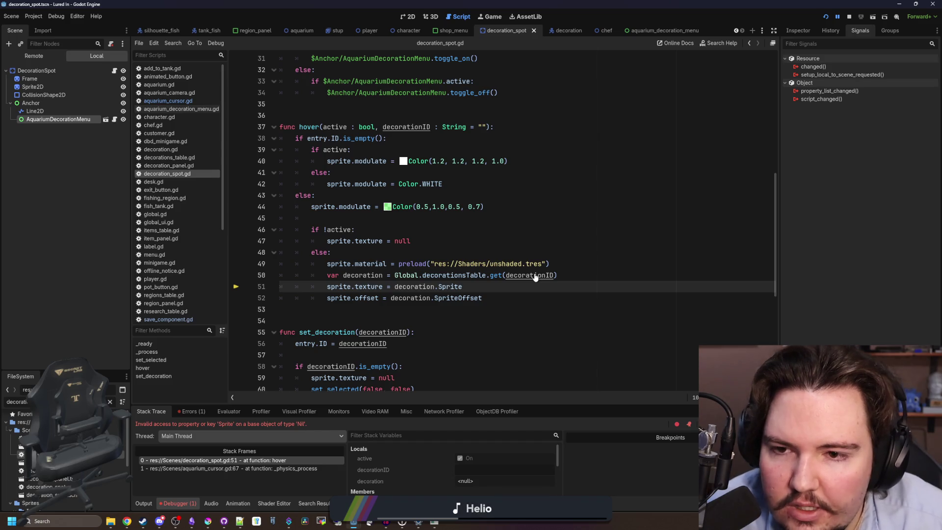
pyautogui.scroll(1, 441, 206)
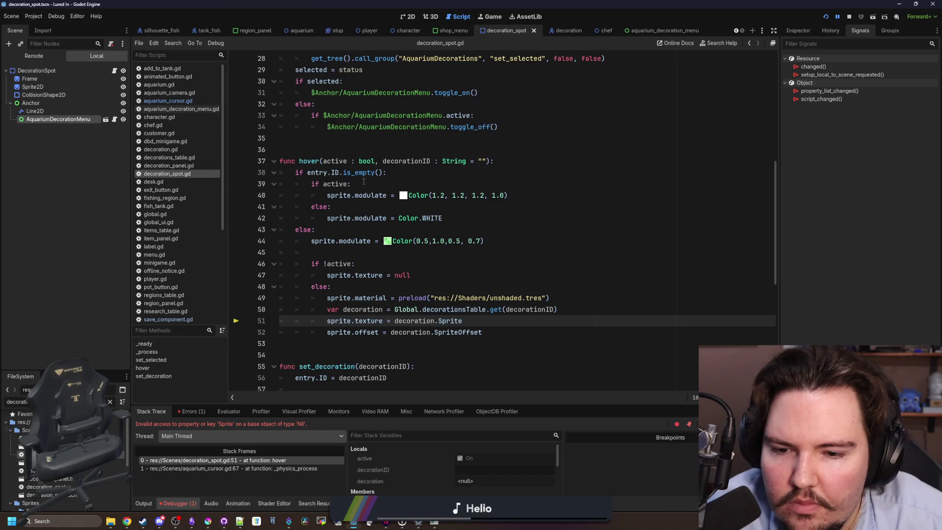
pyautogui.click(275, 460)
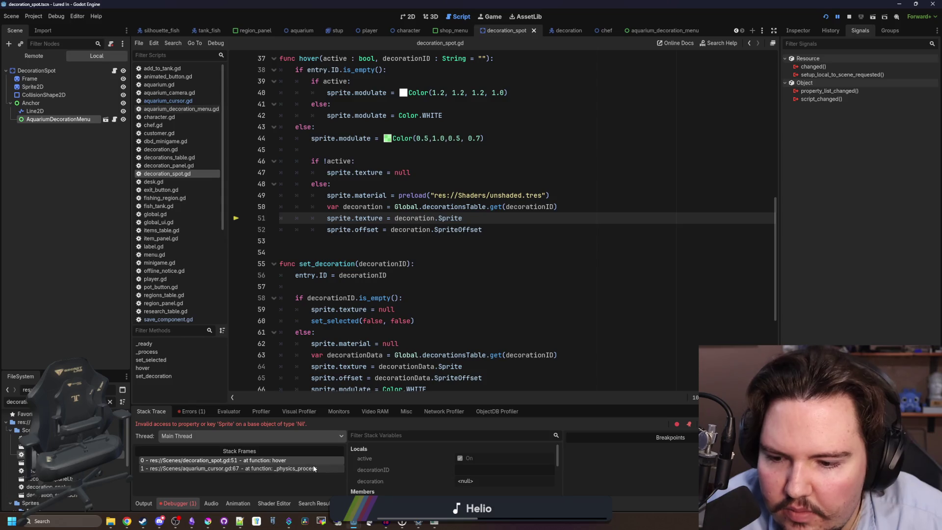
pyautogui.click(313, 467)
pyautogui.scroll(2, 463, 240)
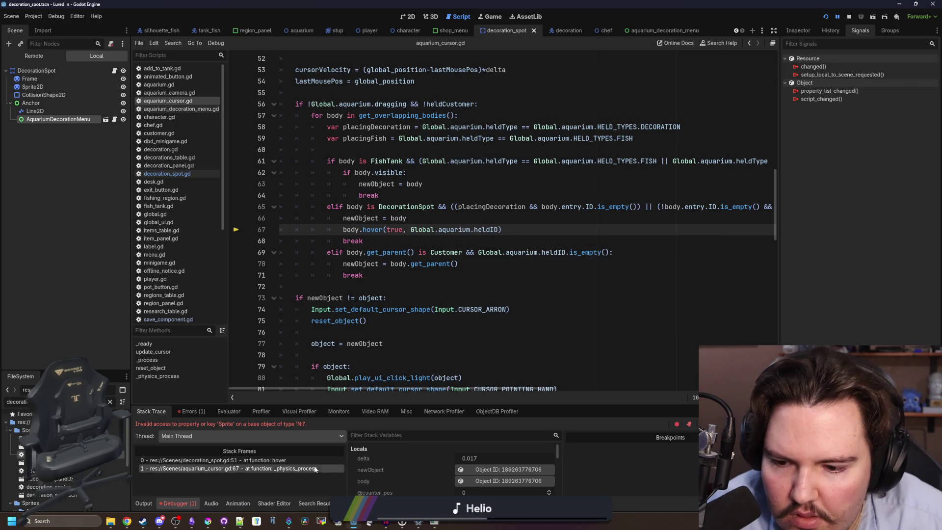
pyautogui.click(301, 462)
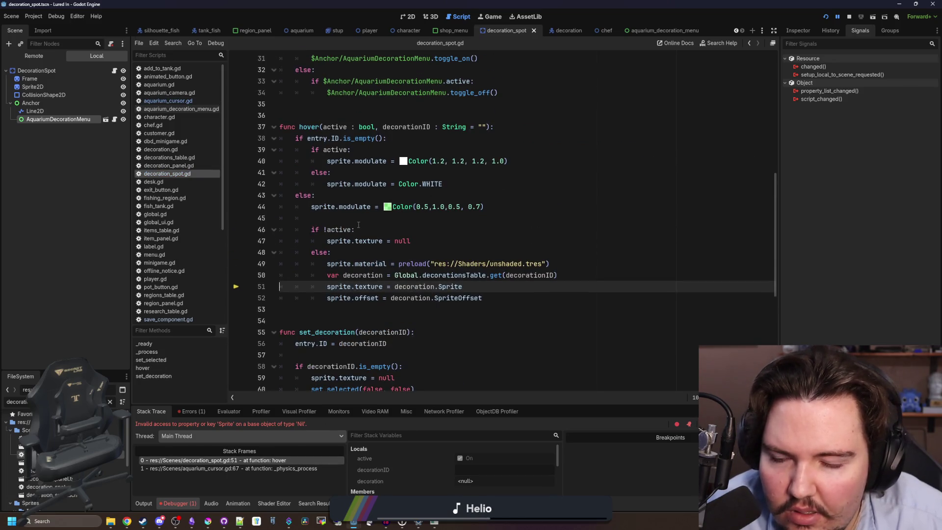
pyautogui.click(356, 220)
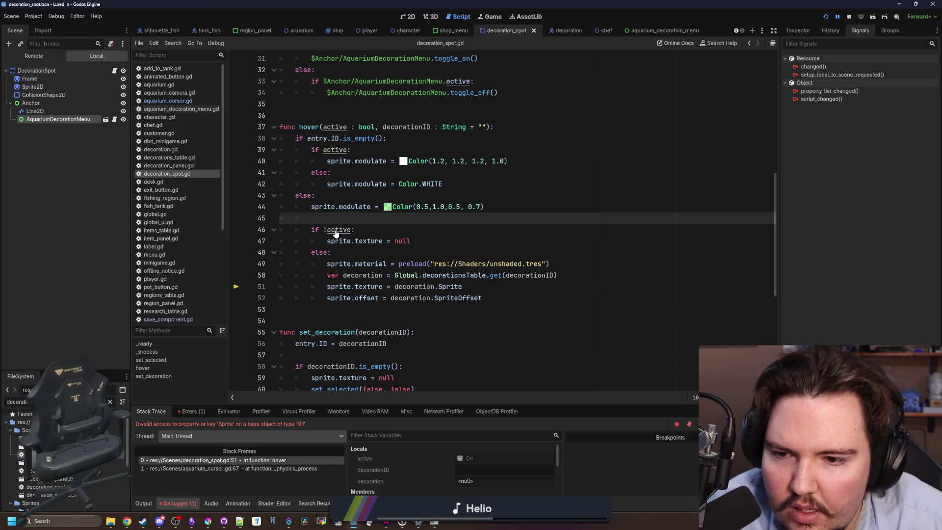
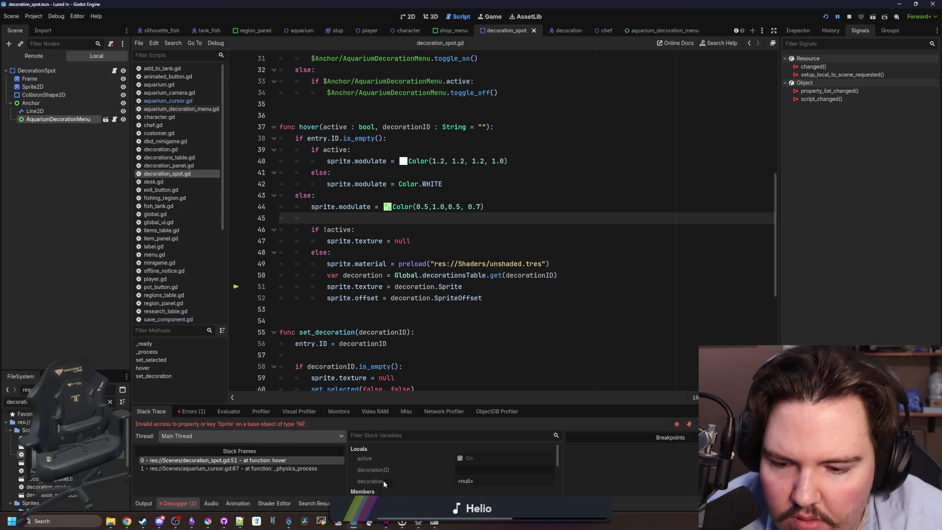
# Trace the hover function's callers into aquarium_cursor.gd's DecorationSpot check.
pyautogui.scroll(-3, 384, 481)
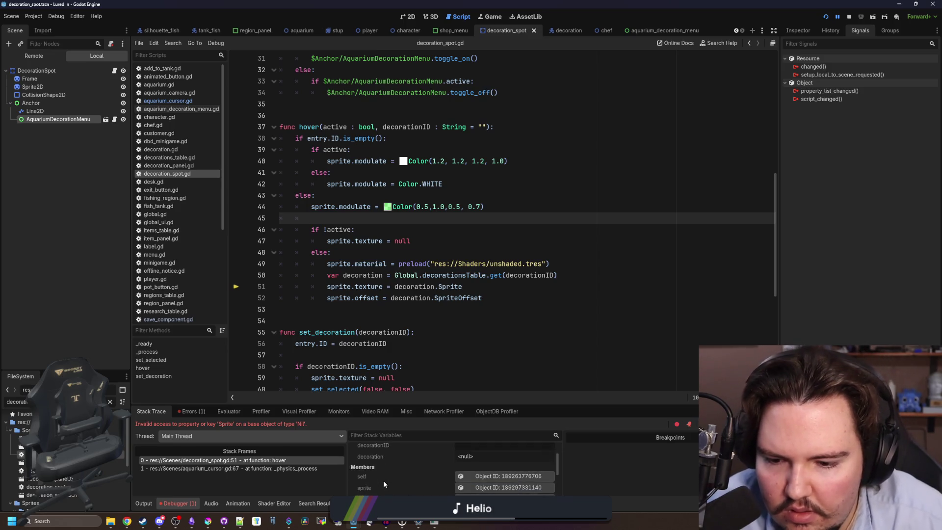
pyautogui.click(416, 131)
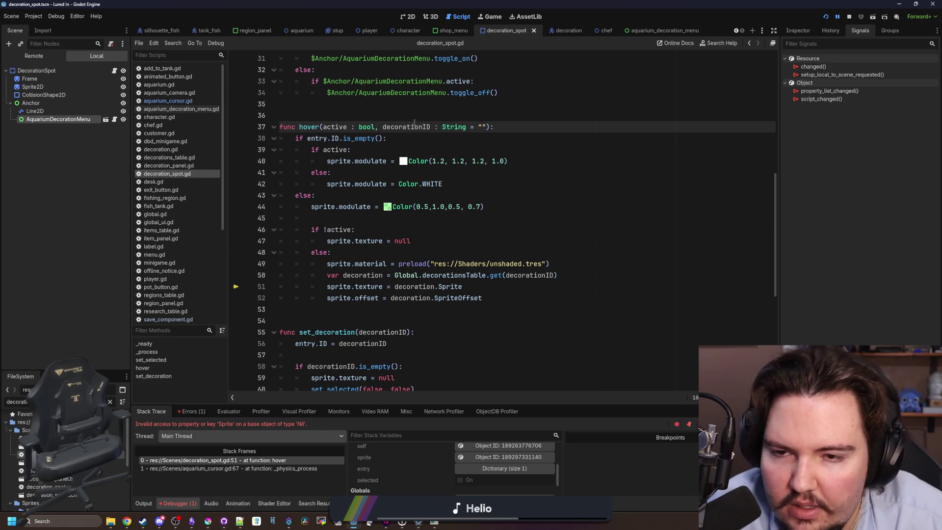
pyautogui.scroll(3, 432, 466)
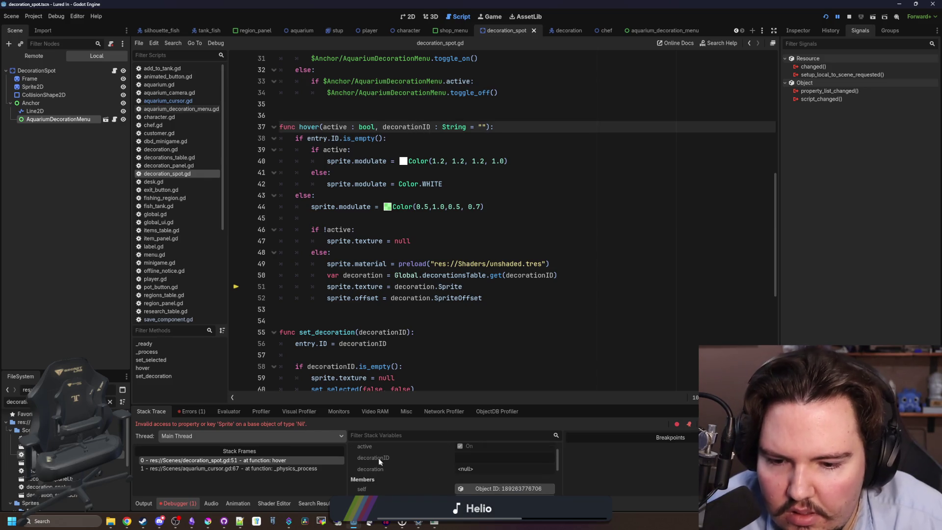
pyautogui.click(402, 309)
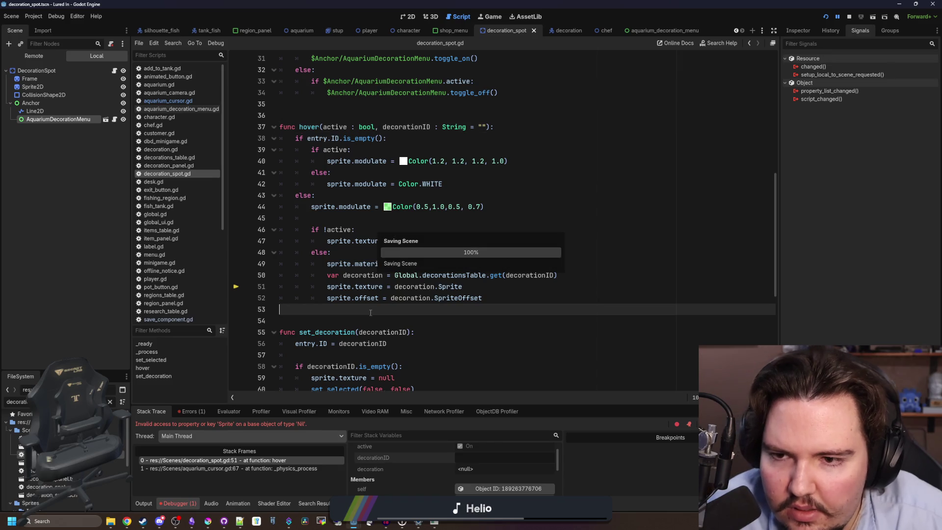
pyautogui.click(344, 198)
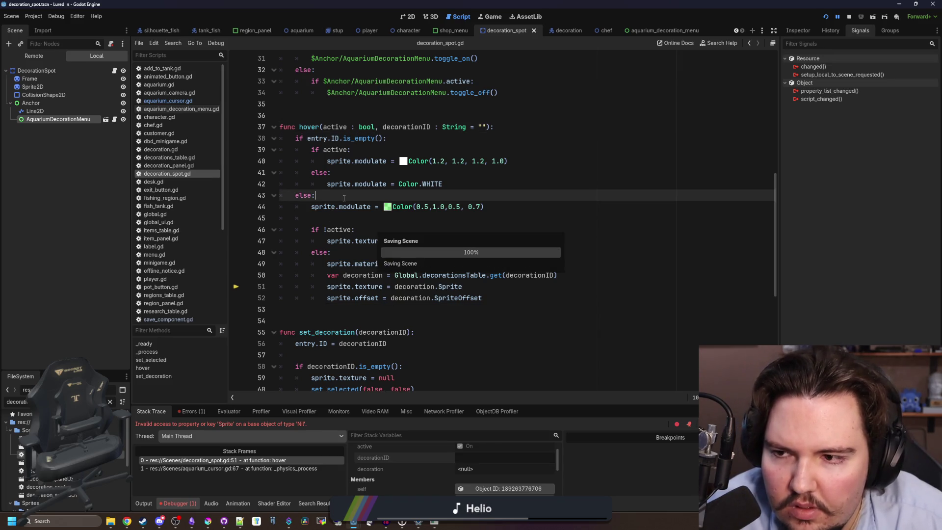
pyautogui.click(302, 469)
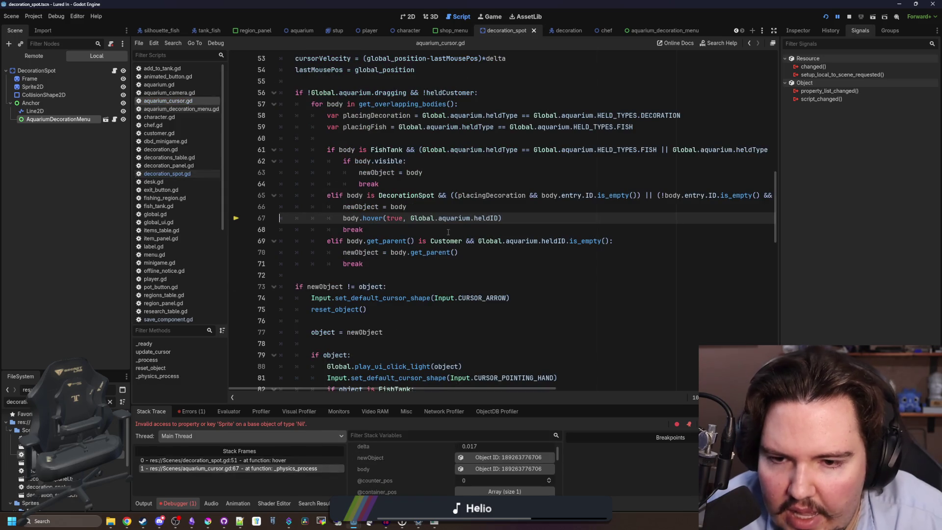
pyautogui.scroll(1, 441, 245)
pyautogui.click(443, 264)
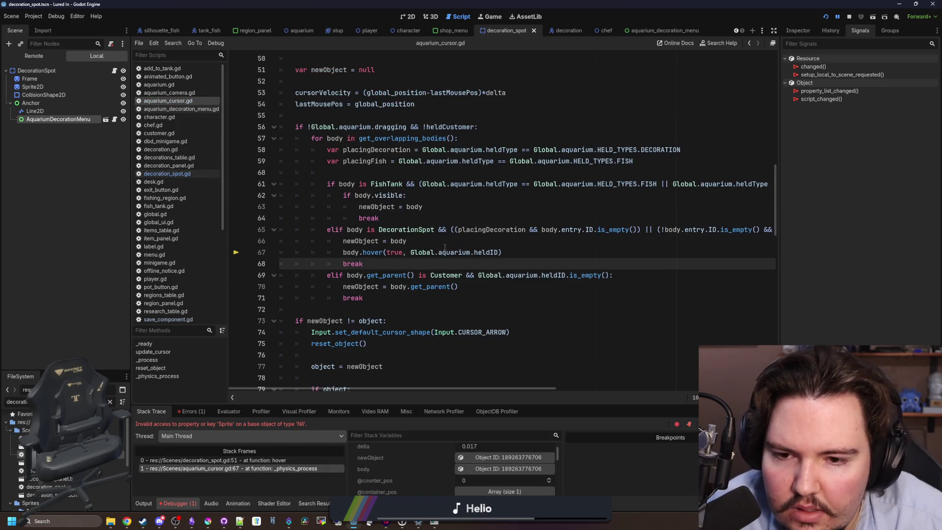
pyautogui.click(452, 241)
pyautogui.press('Up')
pyautogui.press('Up')
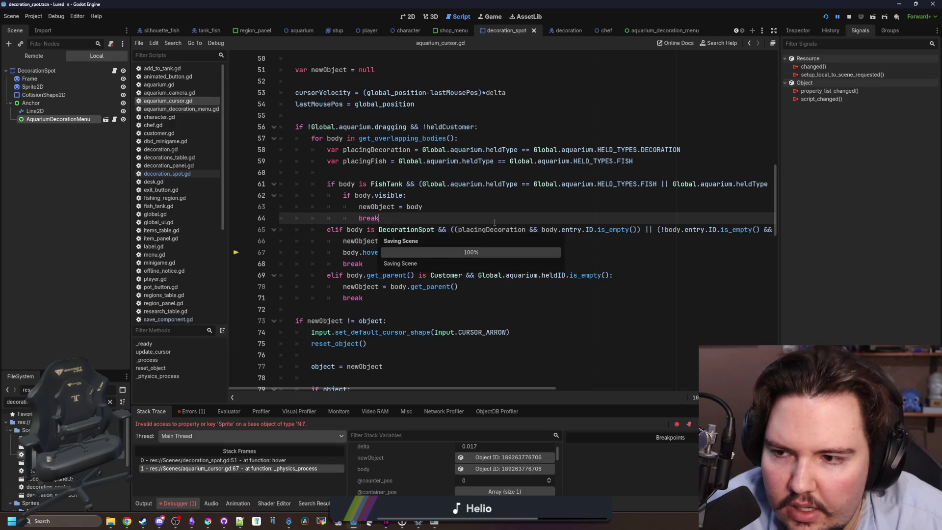
pyautogui.scroll(-3, 63, 456)
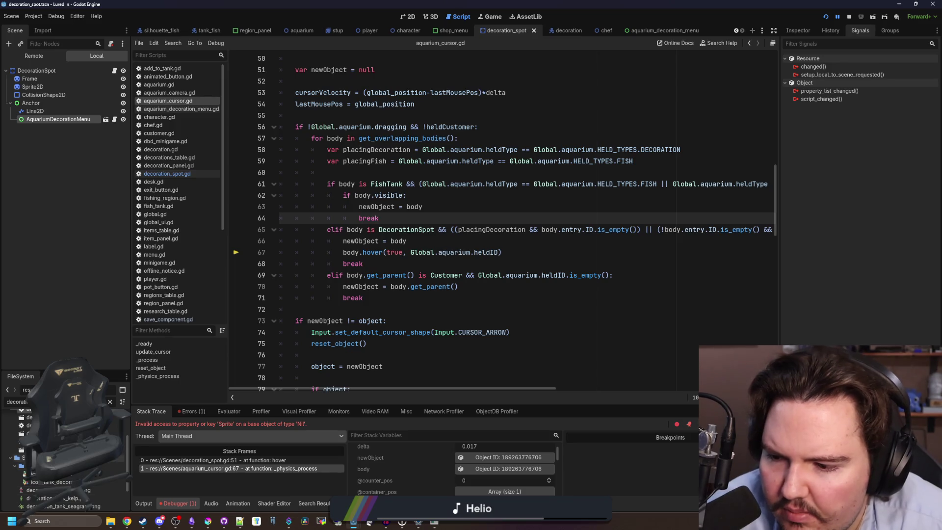
# From decoration_panel.gd, jump to set_held in aquarium.gd and delete its print(data) line.
pyautogui.doubleClick(27, 425)
pyautogui.scroll(-1, 430, 320)
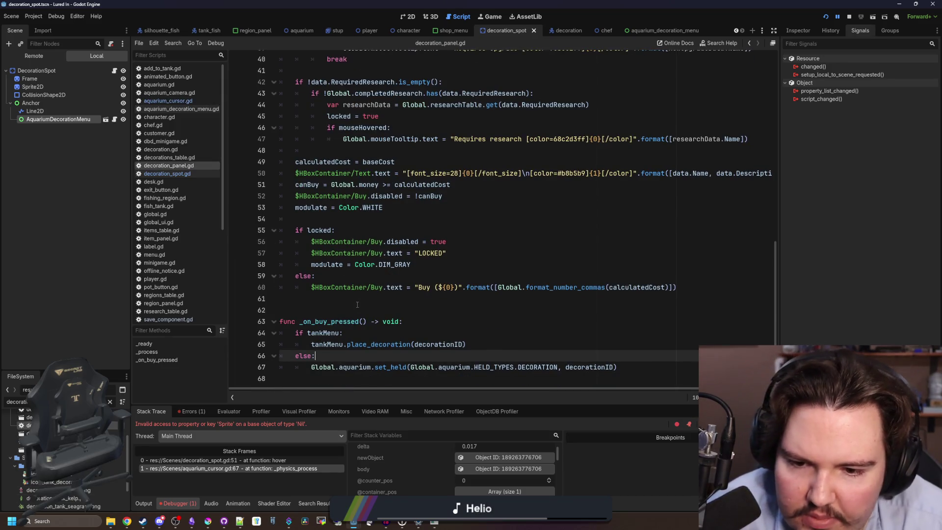
pyautogui.click(430, 312)
pyautogui.keyDown('ctrl'); pyautogui.click(391, 367); pyautogui.keyUp('ctrl')
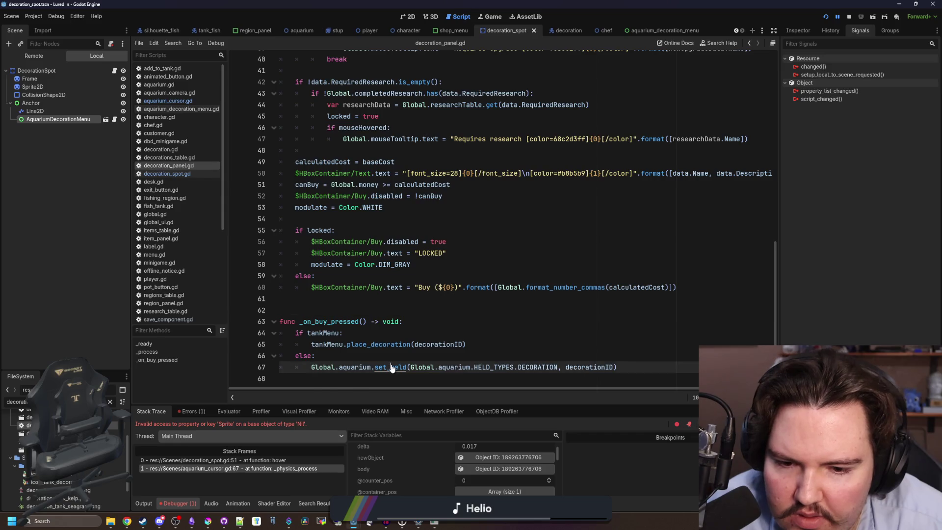
pyautogui.scroll(-2, 433, 300)
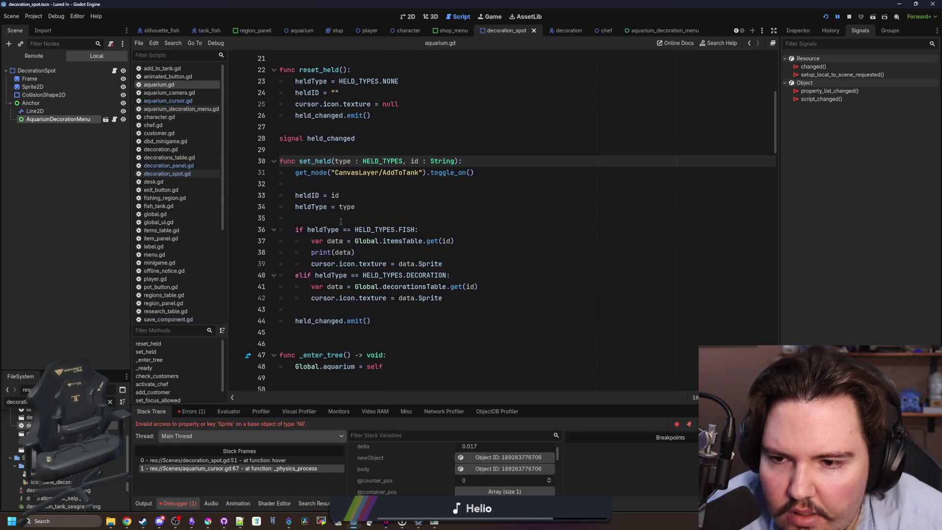
pyautogui.click(341, 222)
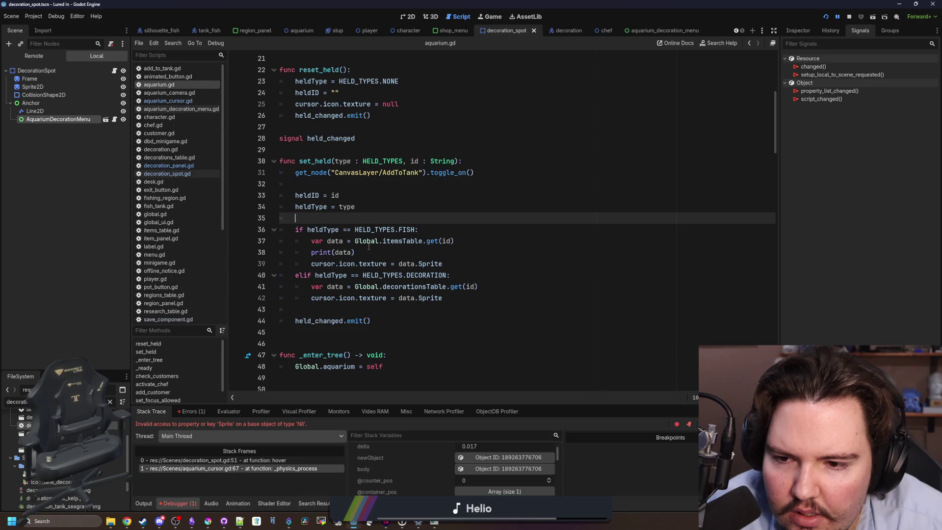
pyautogui.moveTo(354, 252); pyautogui.dragTo(282, 253)
pyautogui.press('BackSpace')
pyautogui.press('BackSpace')
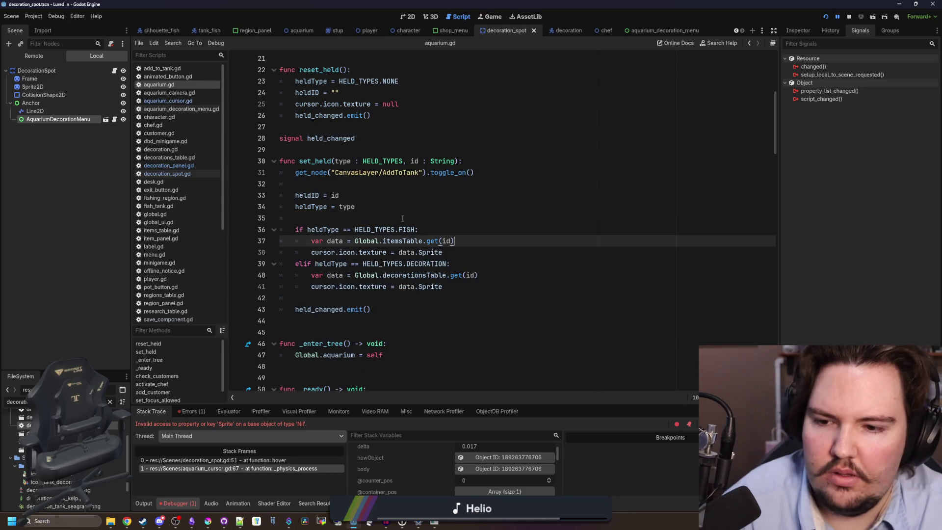
# Stop the running aquarium game.
pyautogui.click(394, 219)
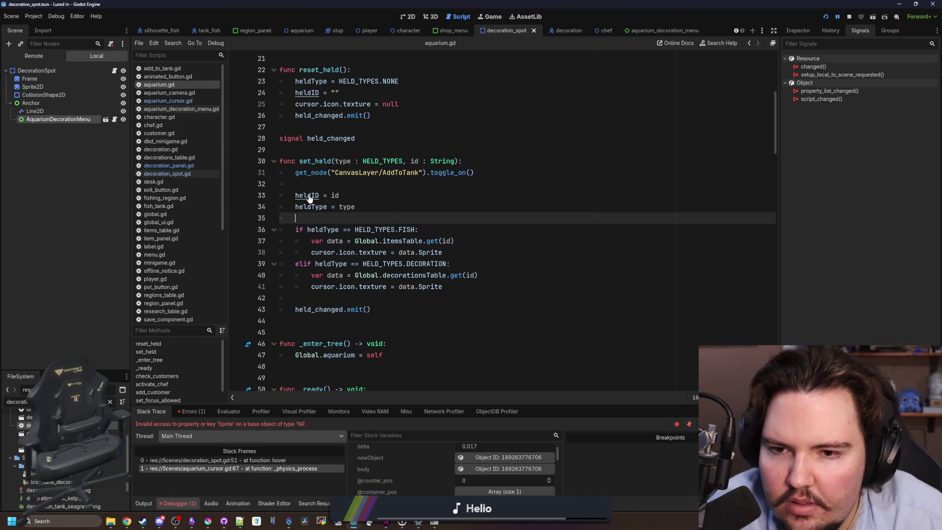
pyautogui.click(373, 298)
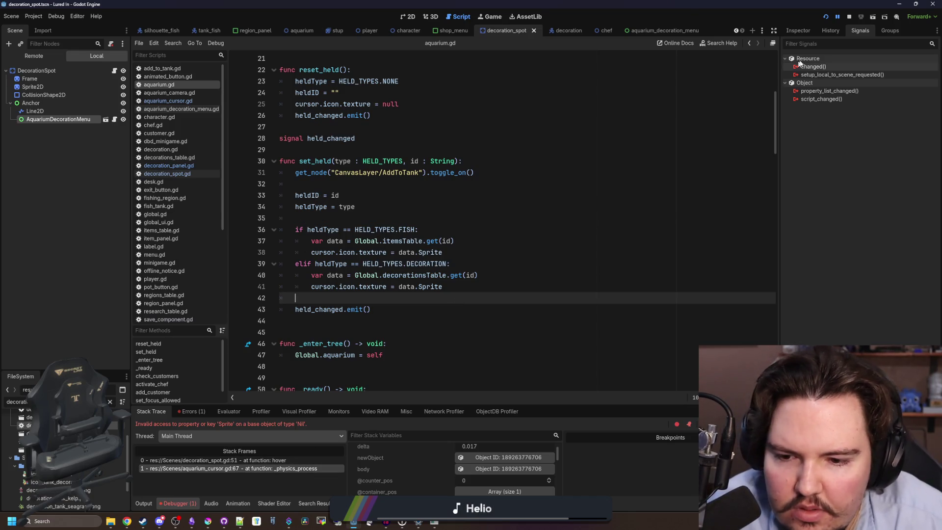
pyautogui.click(849, 18)
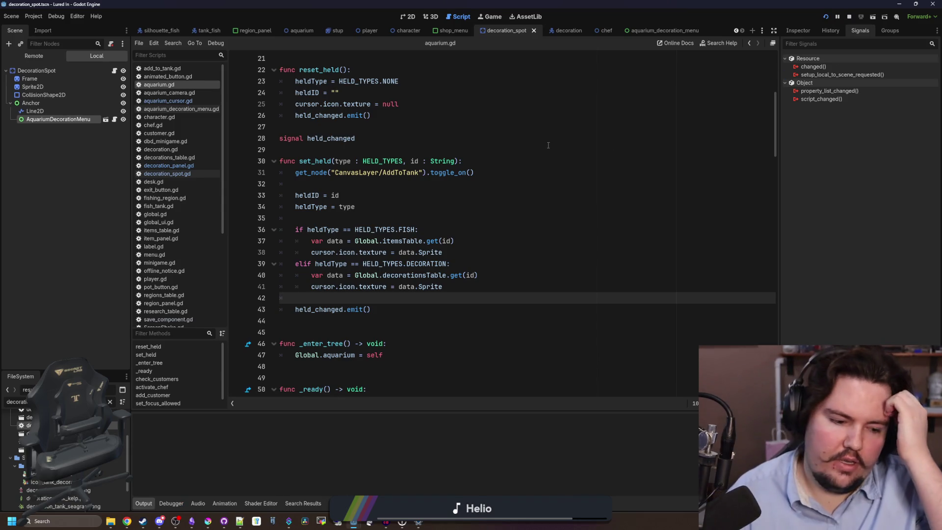
# Relaunch the game, dismiss Welcome Back, and buy the $10 Starfish Home decoration from the shop.
pyautogui.press('F5')
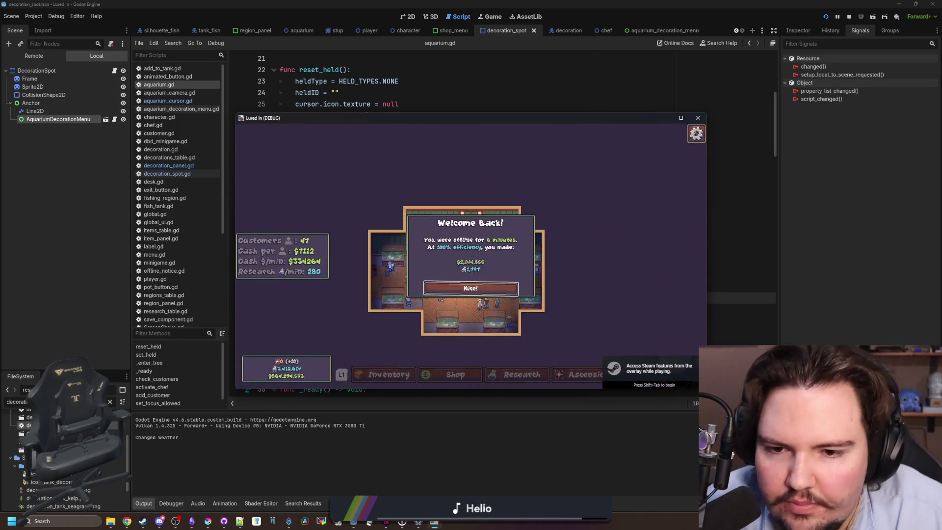
pyautogui.click(460, 287)
pyautogui.click(449, 376)
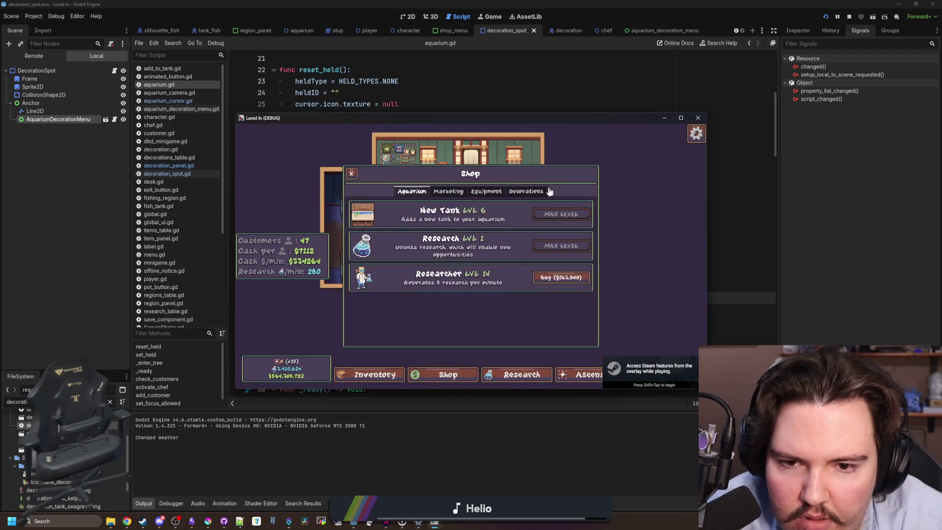
pyautogui.click(539, 192)
pyautogui.click(564, 216)
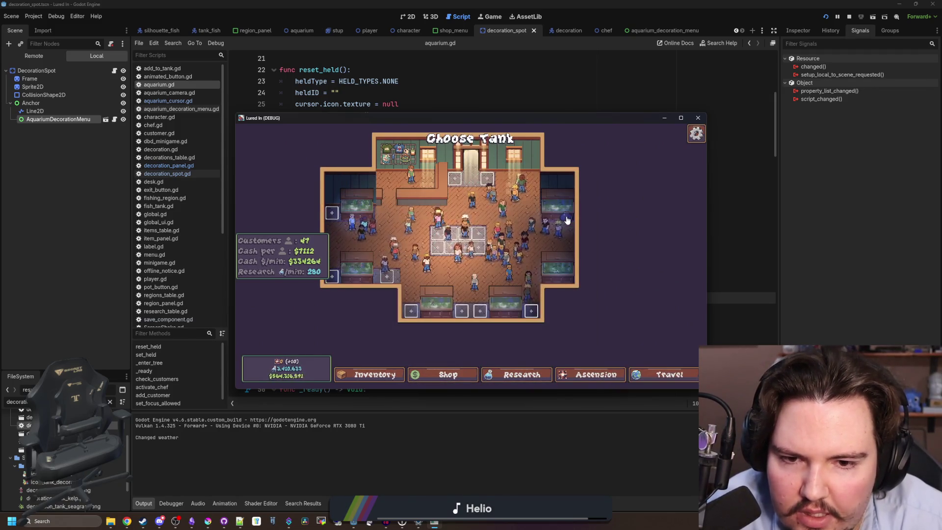
pyautogui.scroll(2, 497, 261)
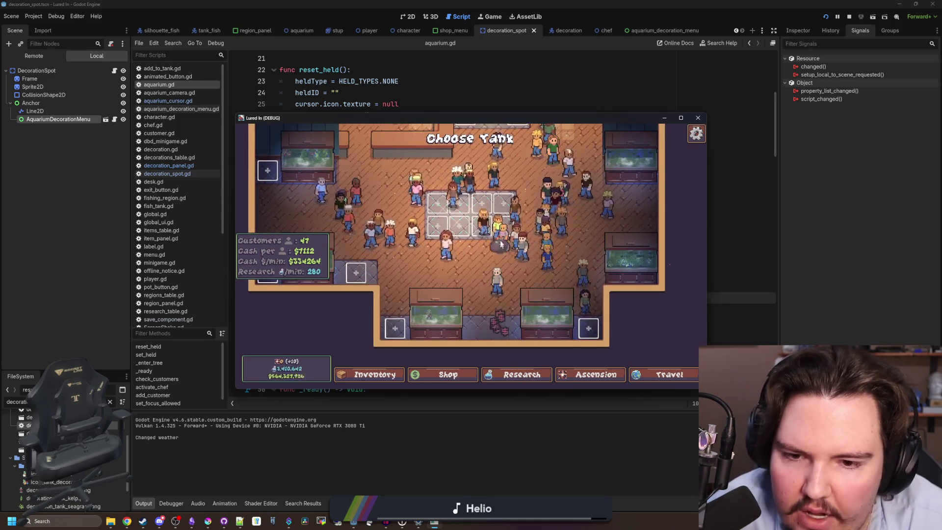
pyautogui.scroll(3, 502, 234)
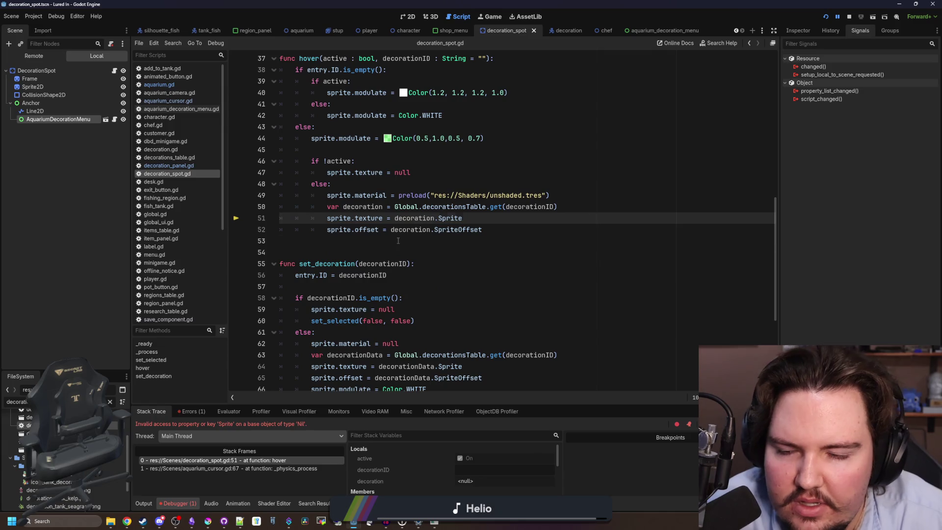
pyautogui.click(398, 240)
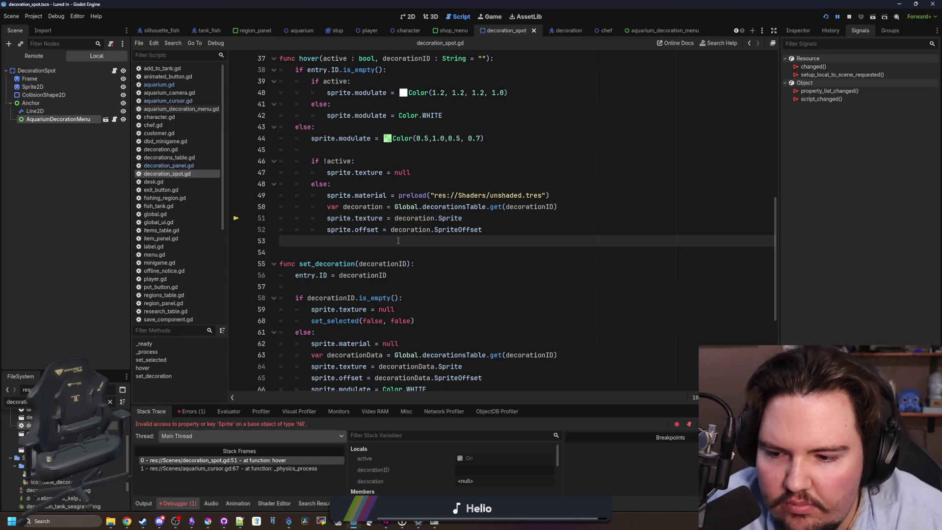
pyautogui.scroll(4, 442, 258)
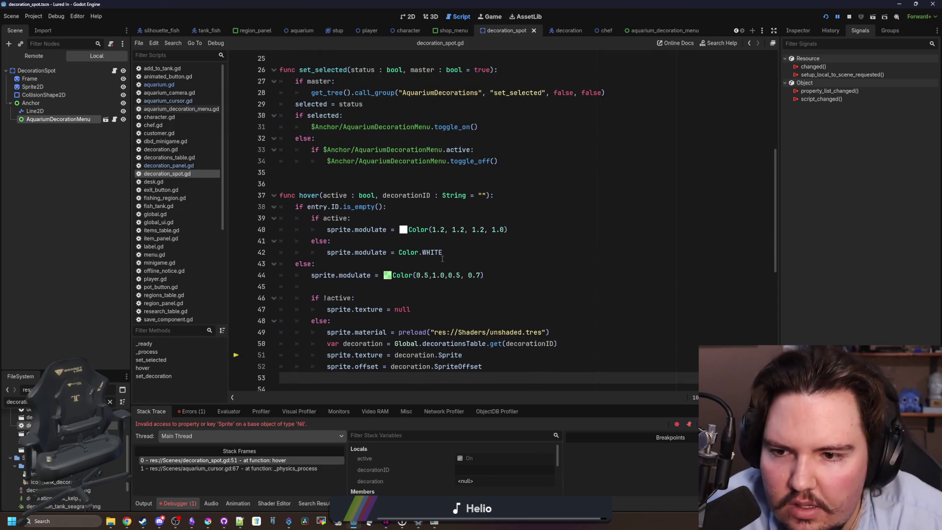
pyautogui.click(345, 185)
pyautogui.scroll(-6, 345, 185)
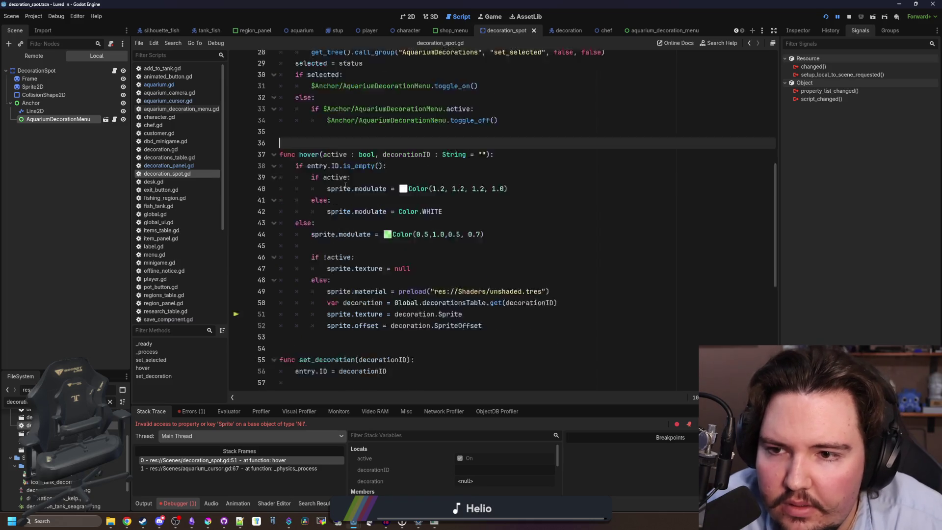
pyautogui.moveTo(400, 202); pyautogui.dragTo(295, 206)
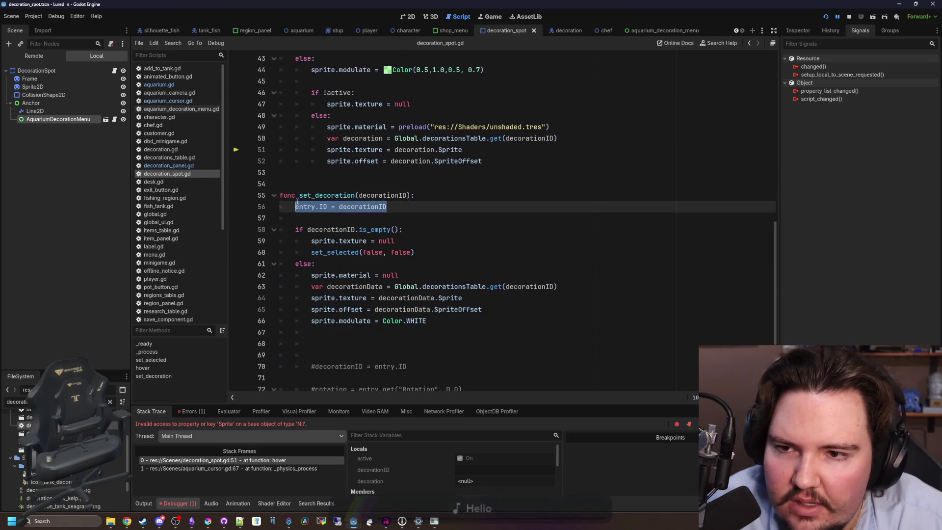
pyautogui.scroll(4, 331, 196)
pyautogui.write('.modulate = Color(0.5,1.0,0.5, 0.7)')
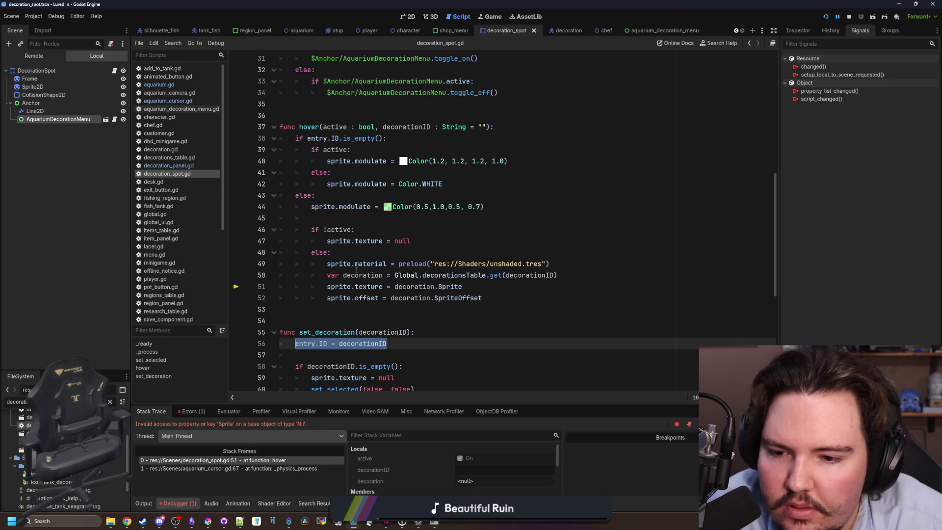
pyautogui.click(342, 298)
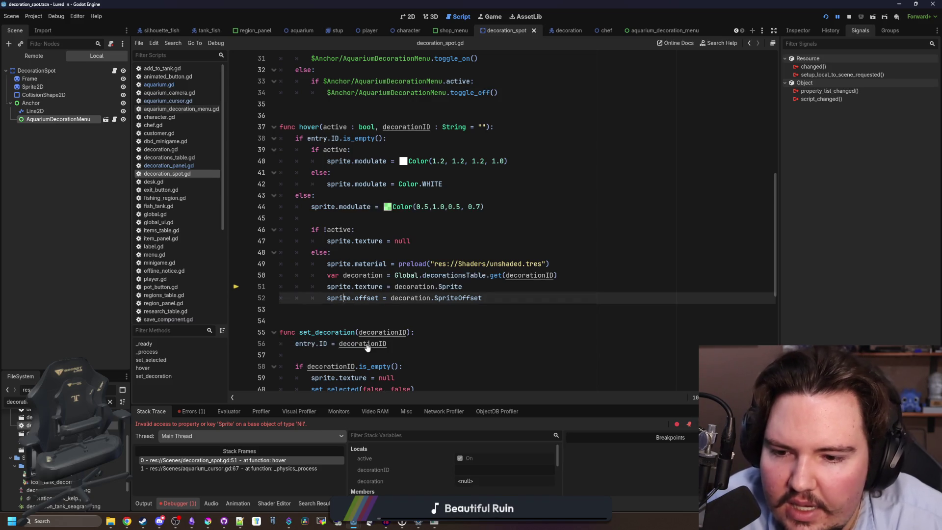
pyautogui.scroll(-5, 367, 347)
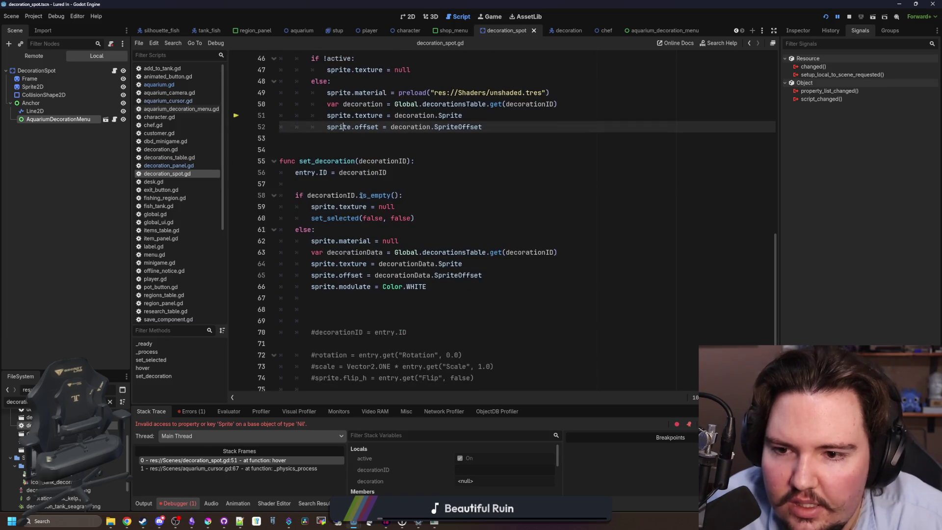
pyautogui.click(366, 184)
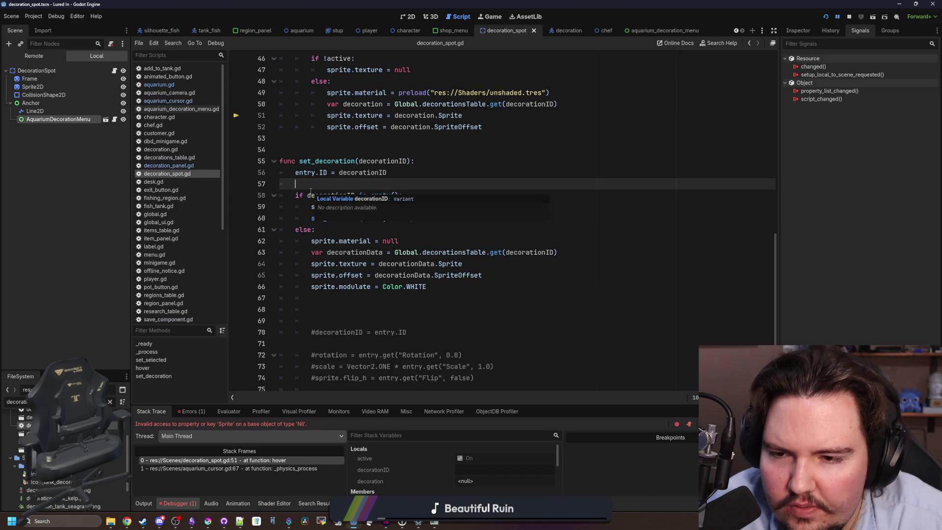
pyautogui.click(310, 193)
pyautogui.keyDown('ctrl'); pyautogui.click(329, 217); pyautogui.keyUp('ctrl')
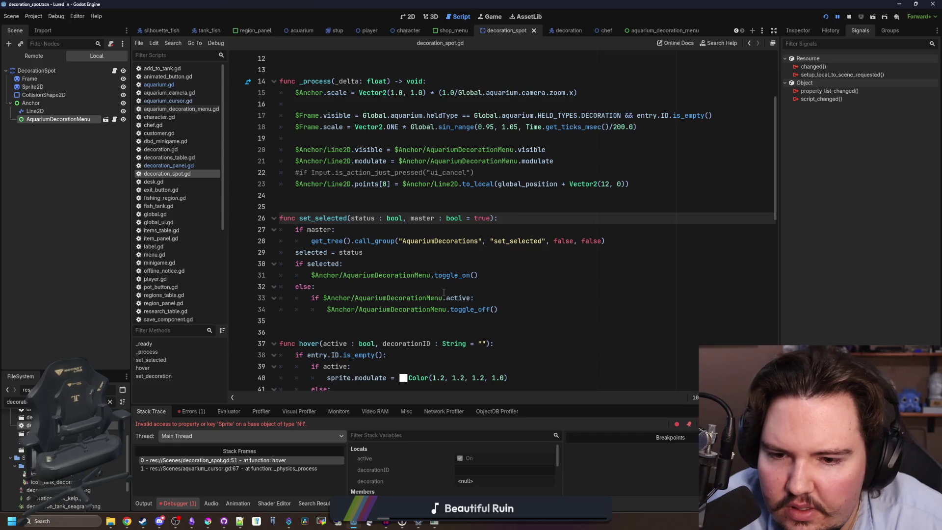
pyautogui.scroll(-10, 367, 257)
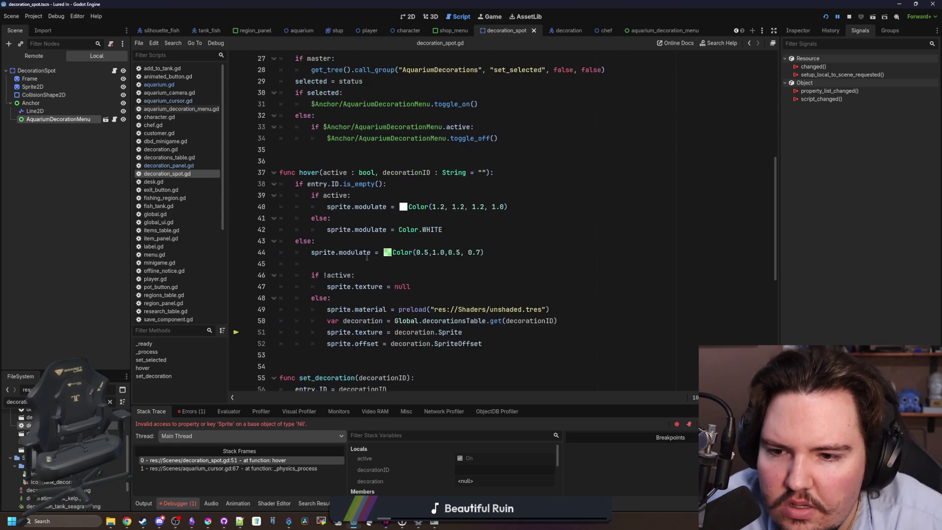
pyautogui.scroll(-2, 367, 257)
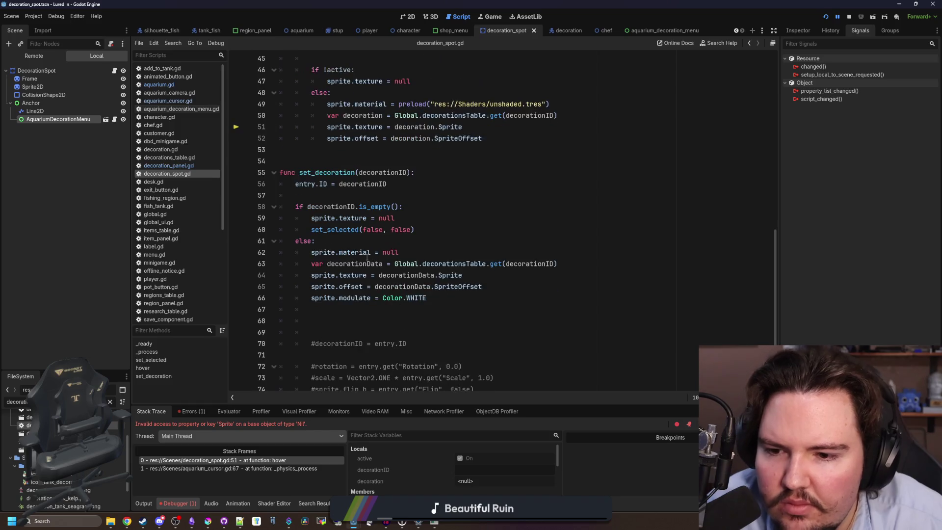
pyautogui.moveTo(477, 267); pyautogui.dragTo(248, 220)
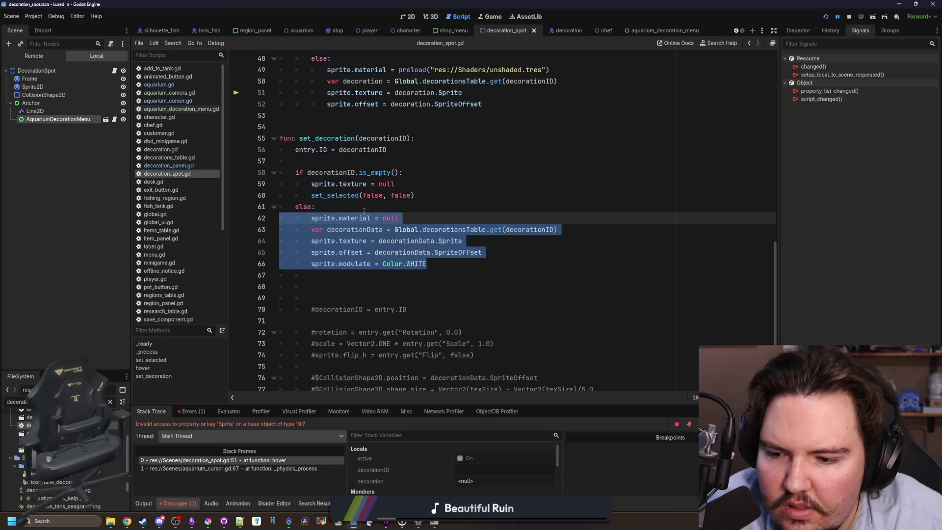
pyautogui.click(363, 212)
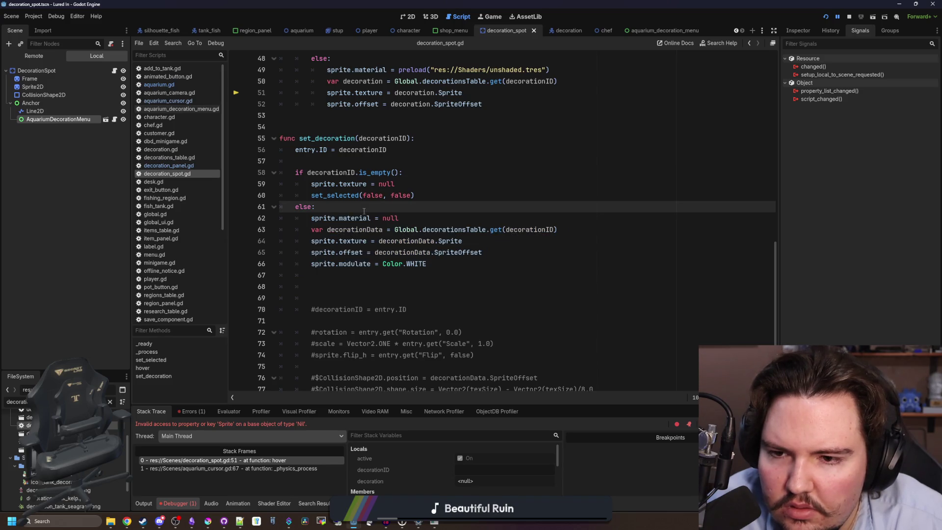
pyautogui.press('ctrl')
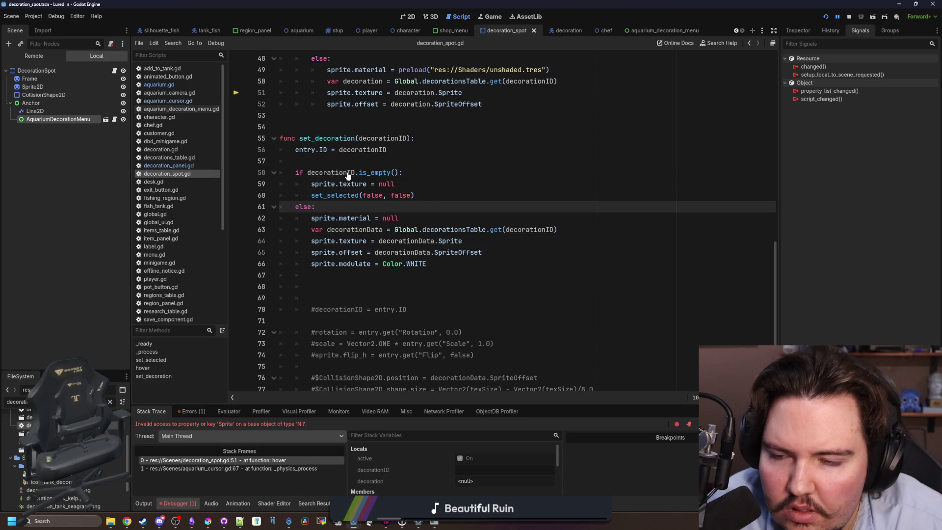
pyautogui.moveTo(403, 152); pyautogui.dragTo(296, 153)
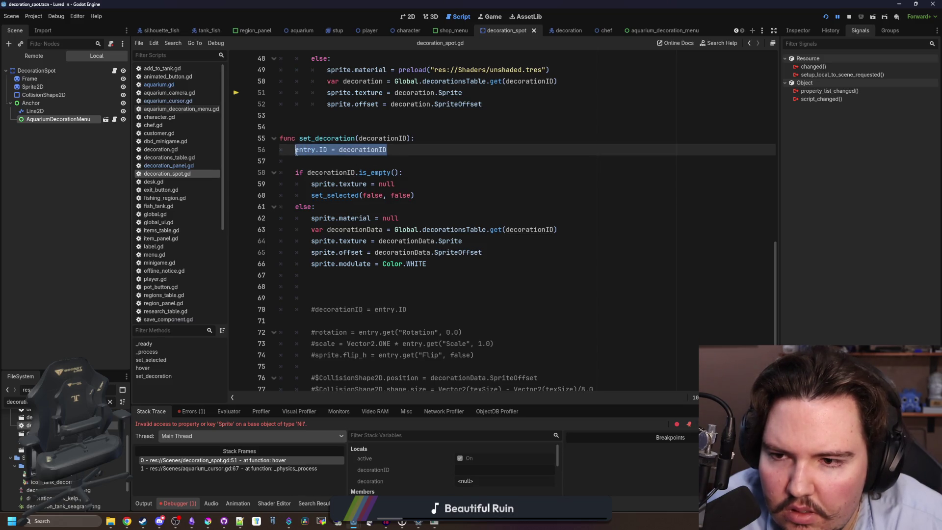
pyautogui.press('Delete')
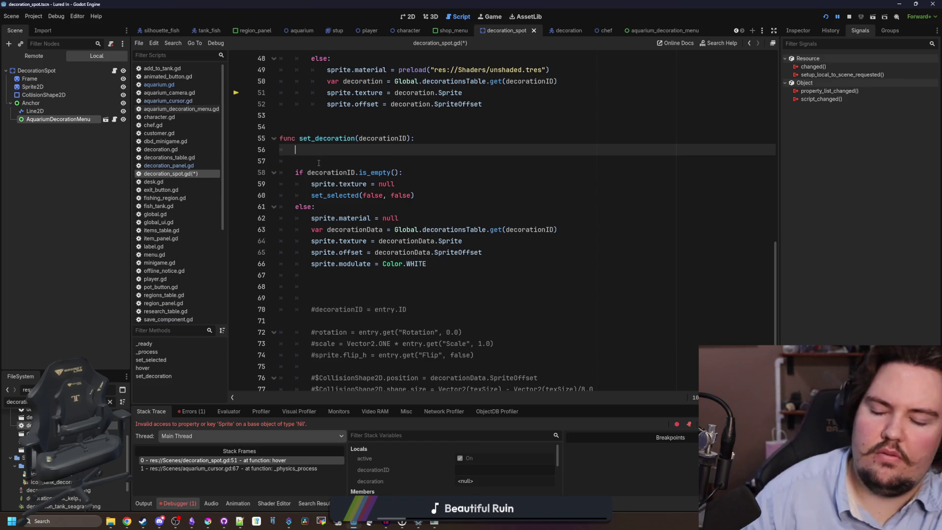
pyautogui.hotkey('ctrl', 'z')
pyautogui.press('Down')
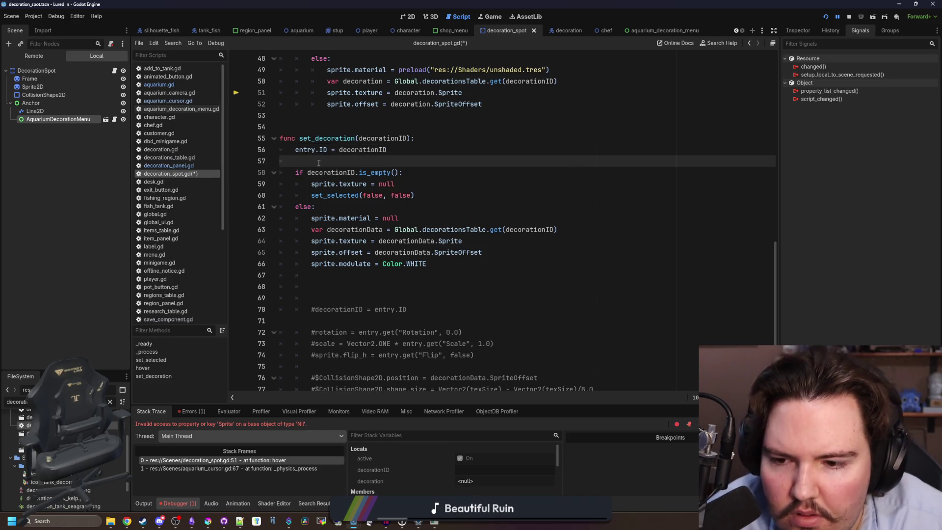
pyautogui.scroll(1, 337, 169)
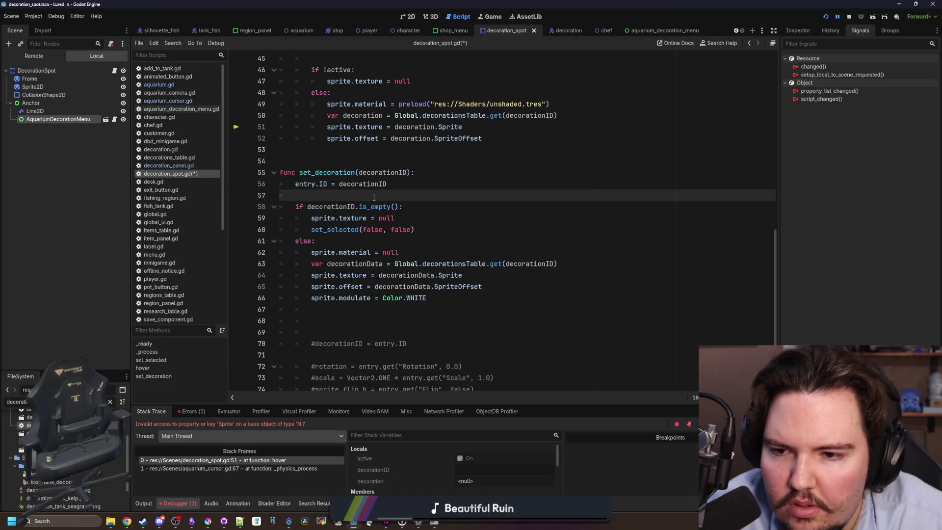
pyautogui.moveTo(434, 227); pyautogui.dragTo(294, 218)
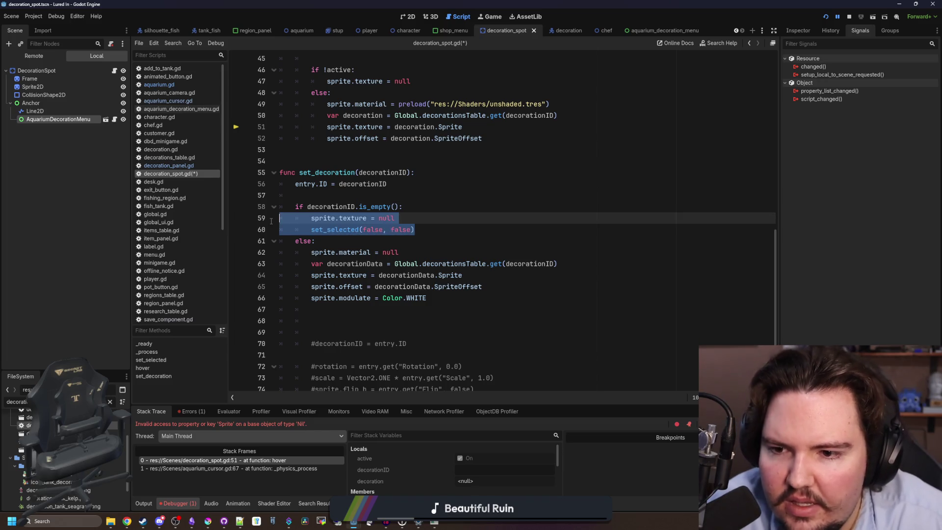
pyautogui.click(414, 229)
pyautogui.scroll(-1, 412, 225)
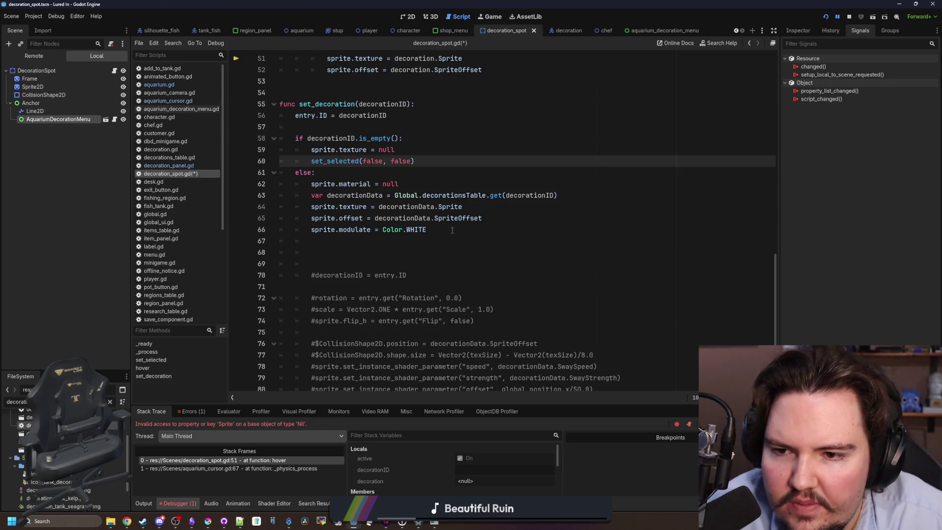
pyautogui.moveTo(452, 230)
pyautogui.mouseDown()
pyautogui.moveTo(314, 217)
pyautogui.moveTo(229, 182)
pyautogui.mouseUp()
pyautogui.click(435, 185)
pyautogui.scroll(2, 506, 248)
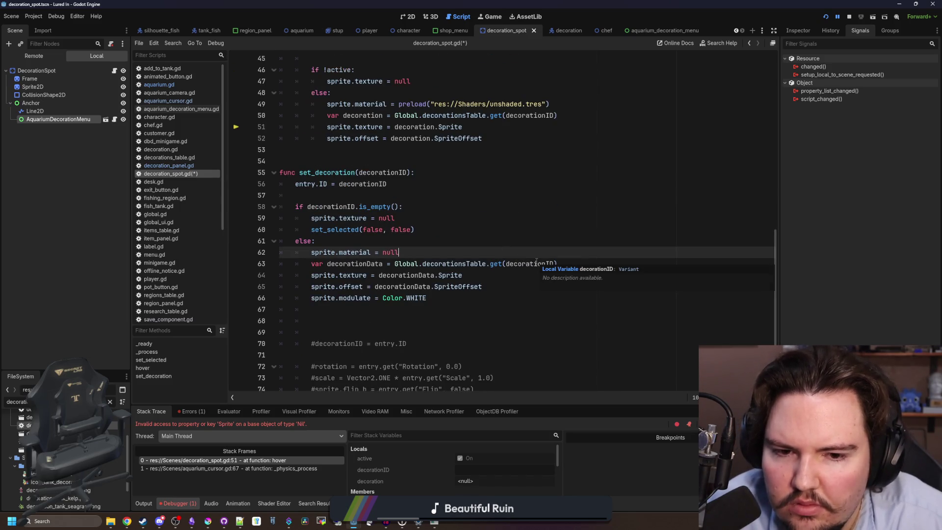
pyautogui.click(405, 172)
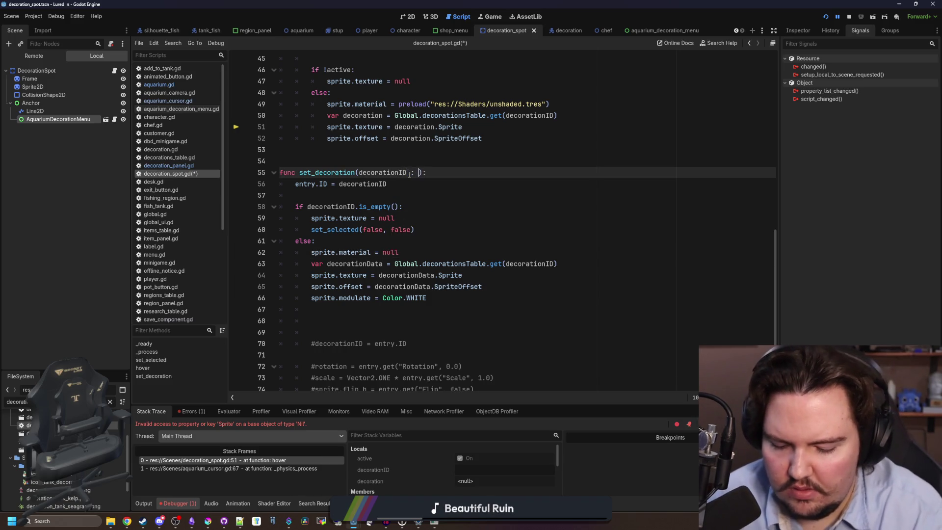
pyautogui.write('String')
# Type decorationID as String, add a prints("ahahaha", decorationID) line, save, and resume the game.
pyautogui.click(467, 173)
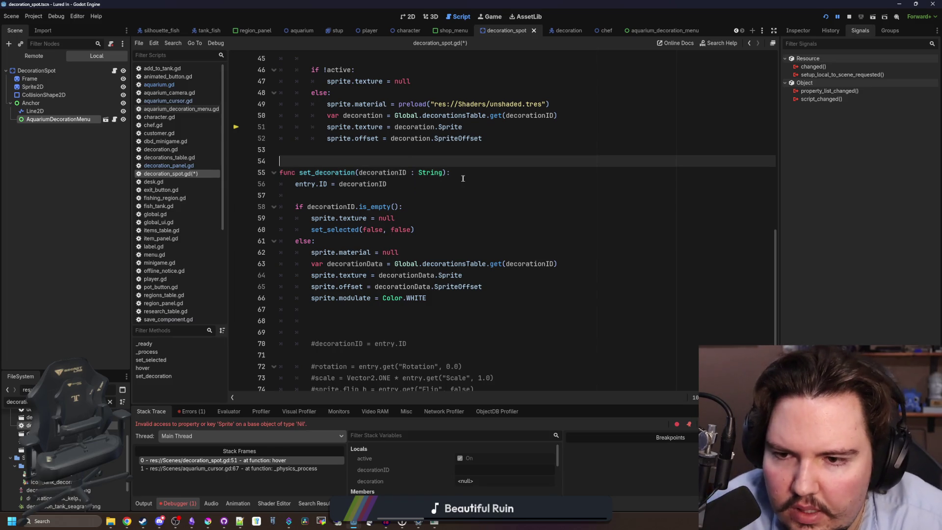
pyautogui.press('Return')
pyautogui.write('print("ahahaha", decorationID')
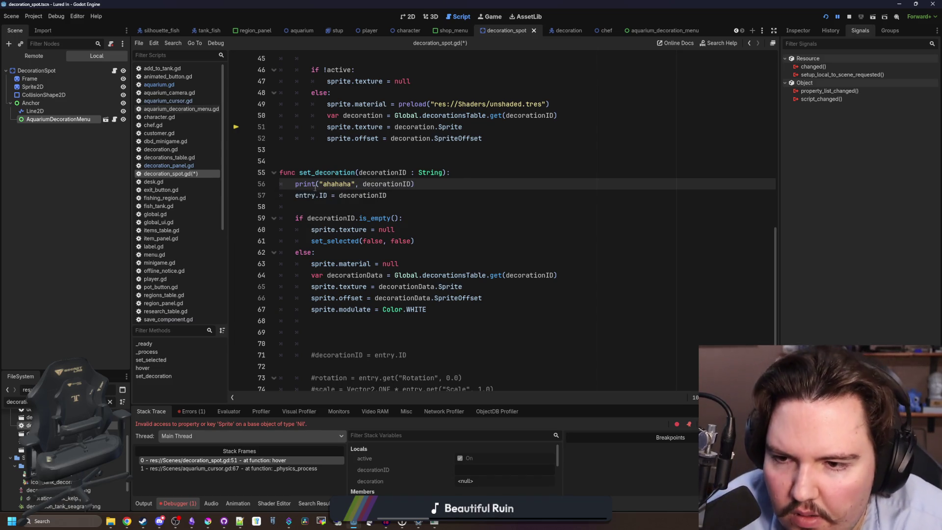
pyautogui.write('s')
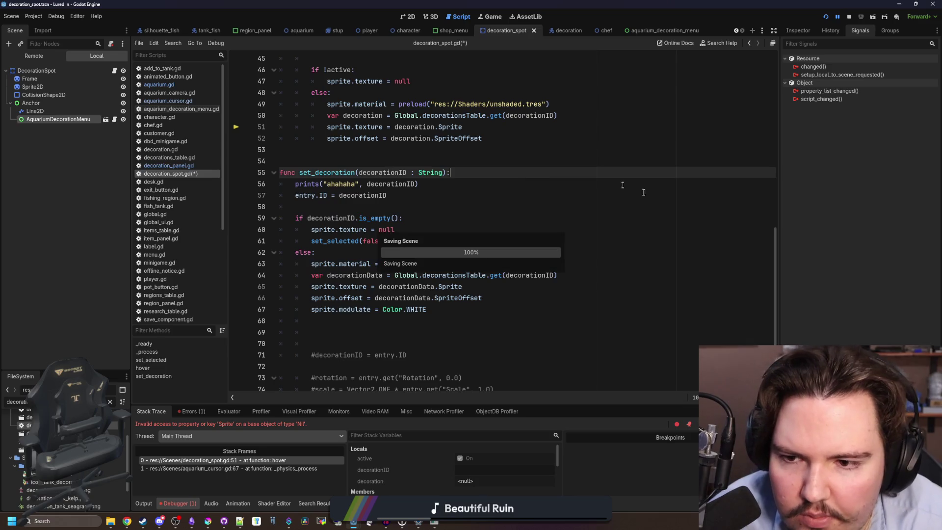
pyautogui.hotkey('ctrl', 's')
pyautogui.press('F12')
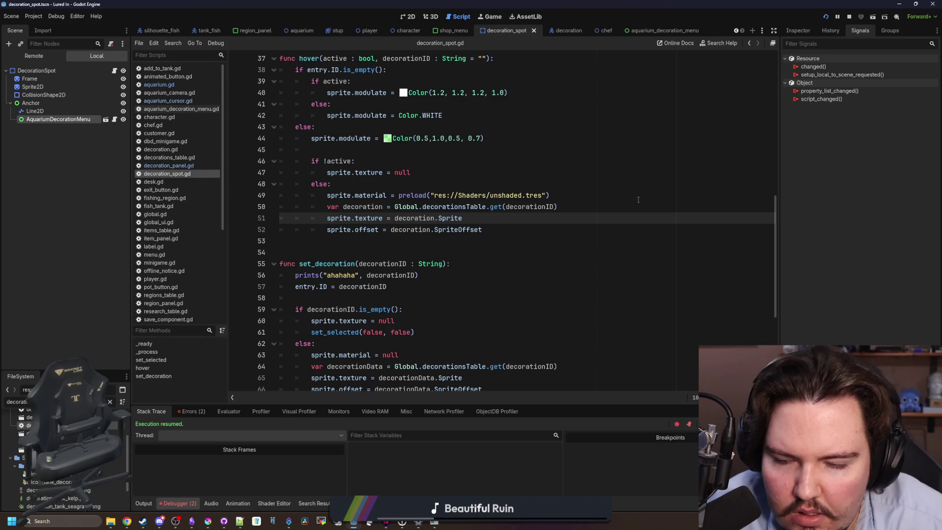
# Check the game window, the output log and the debugger's stack trace.
pyautogui.click(433, 523)
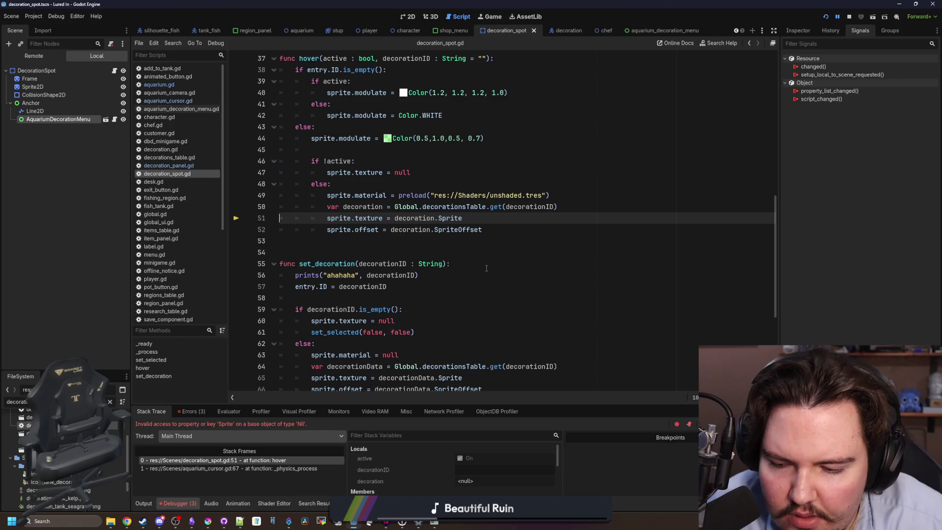
pyautogui.click(145, 502)
pyautogui.click(177, 504)
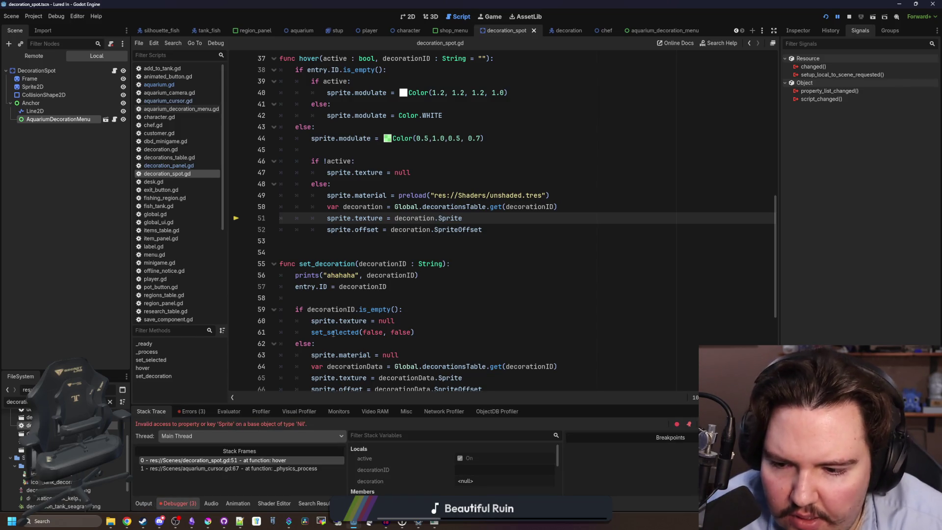
pyautogui.scroll(2, 396, 231)
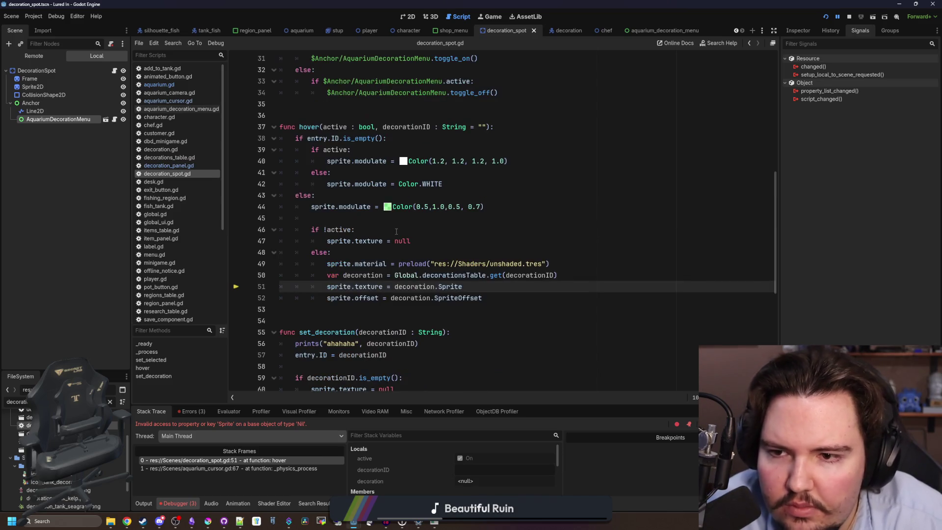
pyautogui.scroll(-4, 396, 231)
# Delete the prints("ahahaha", decorationID) line from set_decoration in decoration_spot.gd.
pyautogui.click(396, 230)
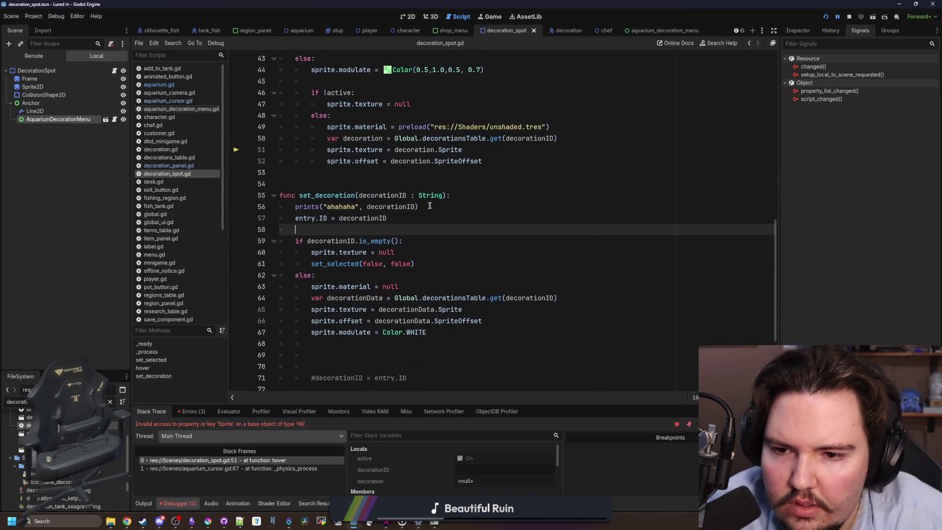
pyautogui.moveTo(430, 206); pyautogui.dragTo(277, 206)
pyautogui.press('BackSpace')
pyautogui.press('BackSpace')
pyautogui.press('Down')
pyautogui.press('Down')
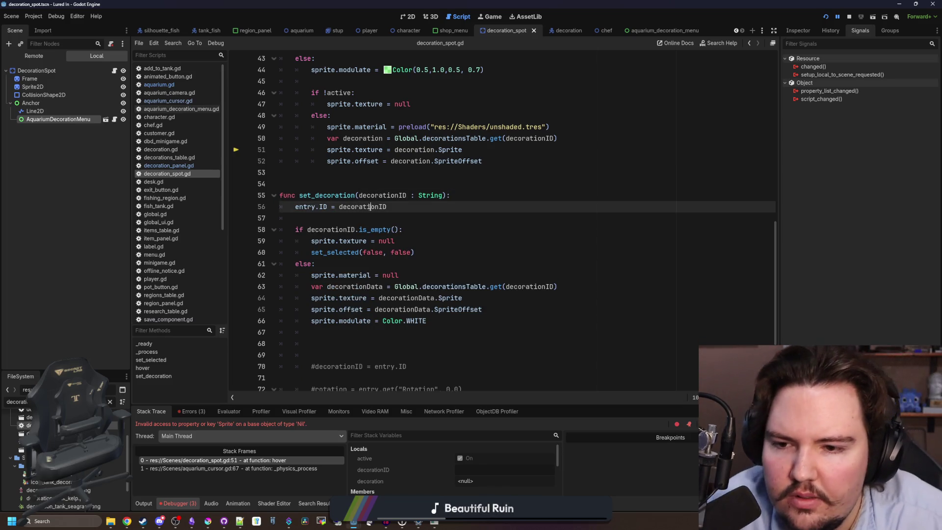
pyautogui.scroll(2, 365, 214)
pyautogui.scroll(4, 364, 214)
pyautogui.moveTo(483, 332)
pyautogui.mouseDown()
pyautogui.moveTo(305, 313)
pyautogui.moveTo(246, 298)
pyautogui.mouseUp()
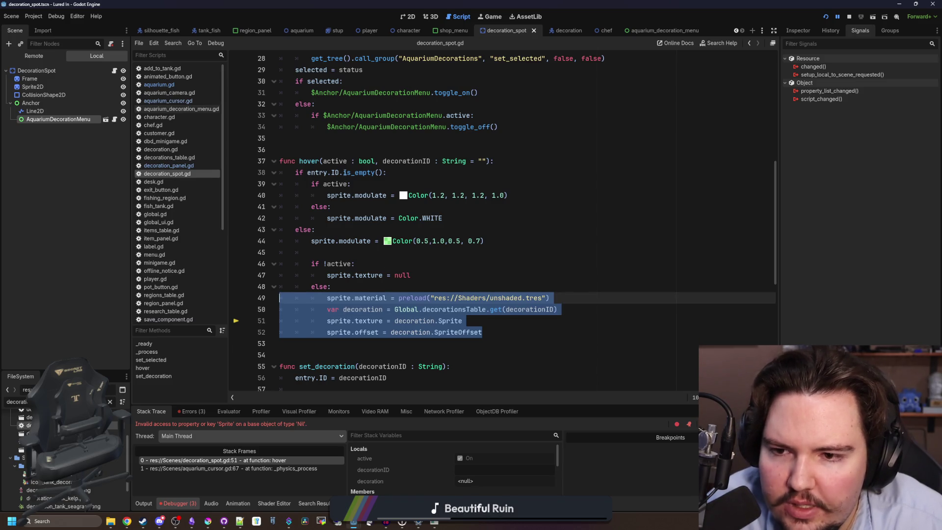
# Change hover's line 38 check to if !entry.ID.is_empty() and resume the paused game.
pyautogui.scroll(9, 409, 235)
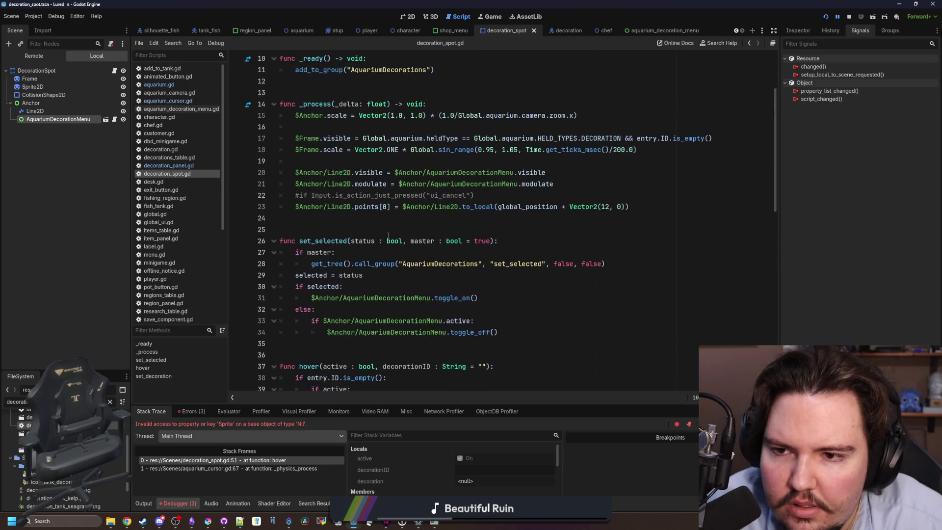
pyautogui.scroll(-3, 327, 117)
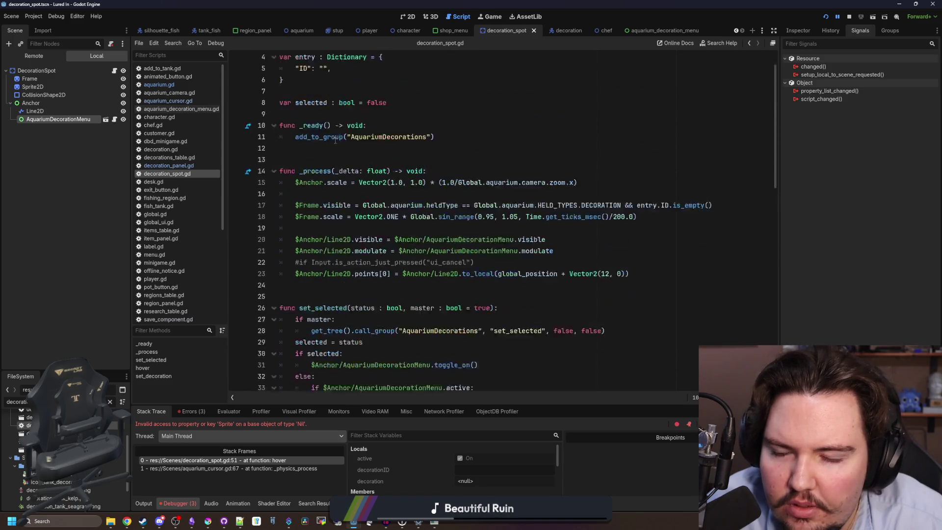
pyautogui.scroll(-3, 359, 261)
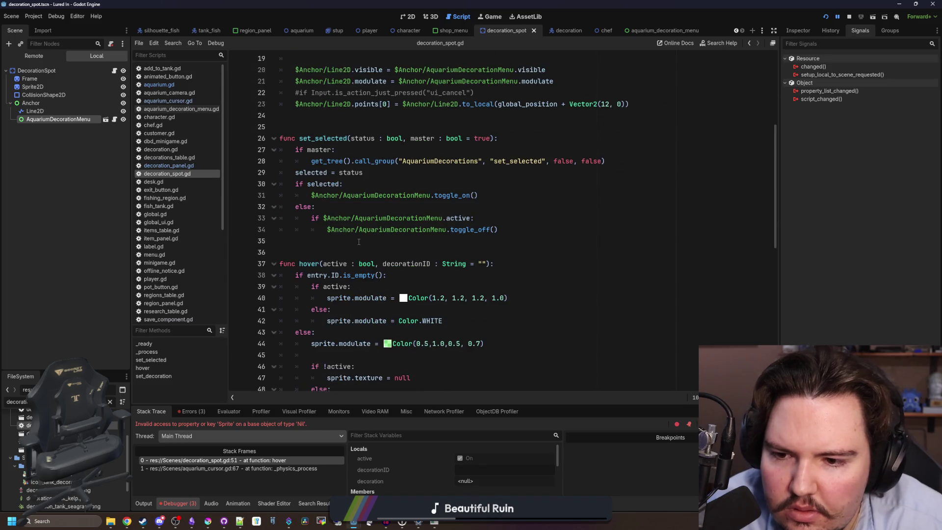
pyautogui.scroll(-2, 358, 241)
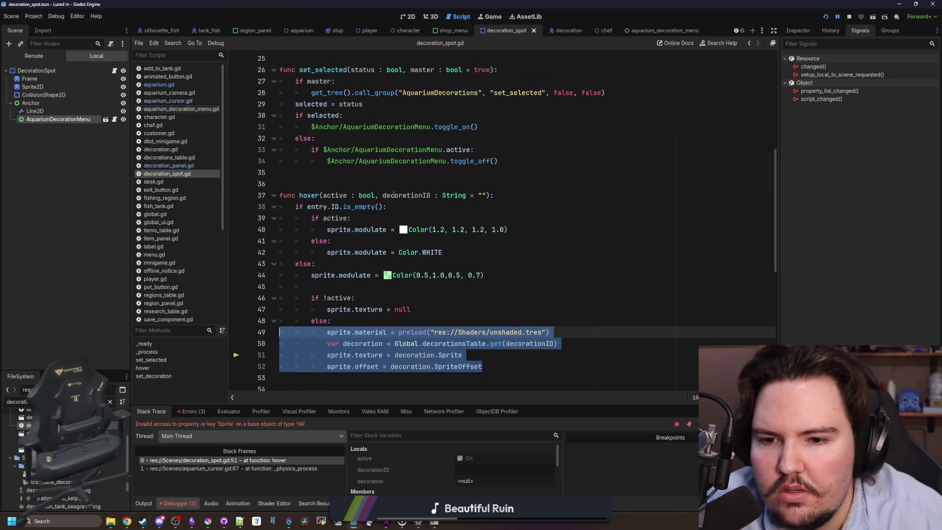
pyautogui.scroll(-2, 394, 195)
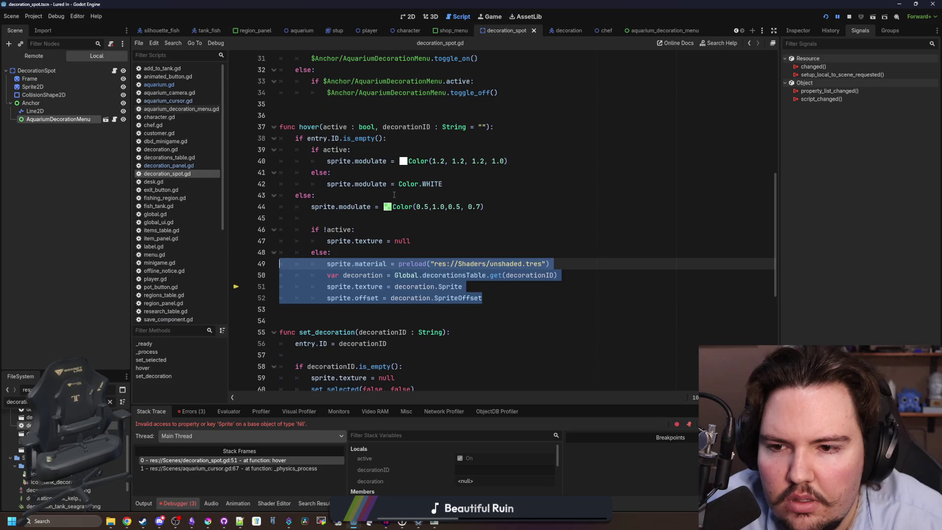
pyautogui.click(308, 138)
pyautogui.write('!')
pyautogui.click(352, 194)
pyautogui.scroll(-2, 352, 195)
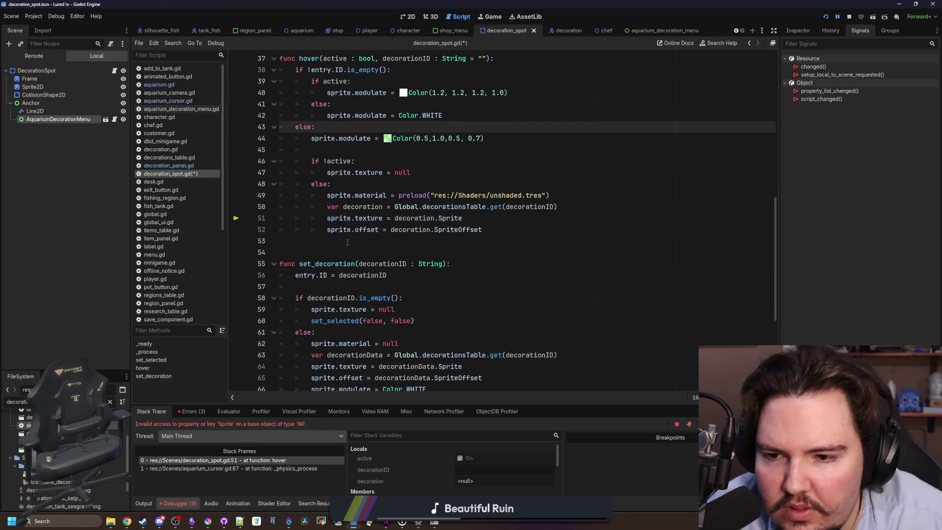
pyautogui.click(378, 240)
pyautogui.press('F12')
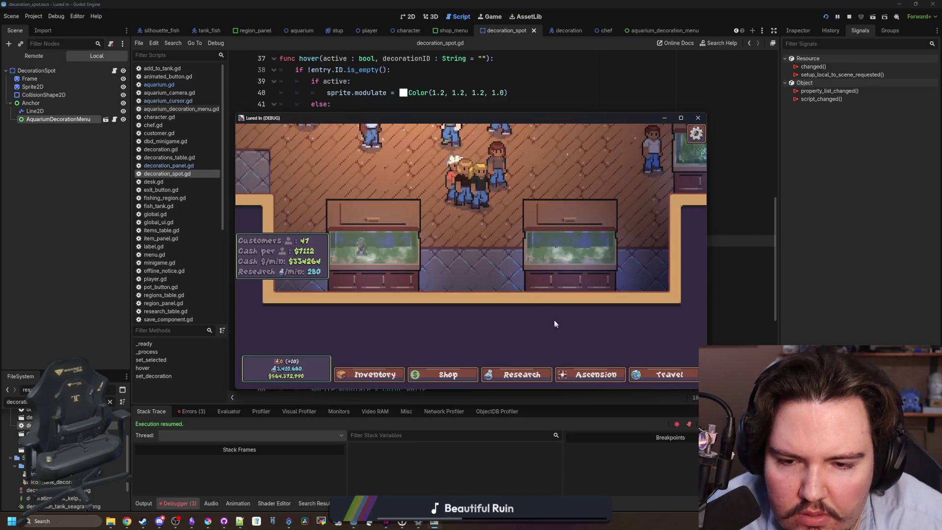
# Try opening and closing a decoration spot's edit options and the inventory in the game.
pyautogui.click(497, 266)
pyautogui.click(490, 247)
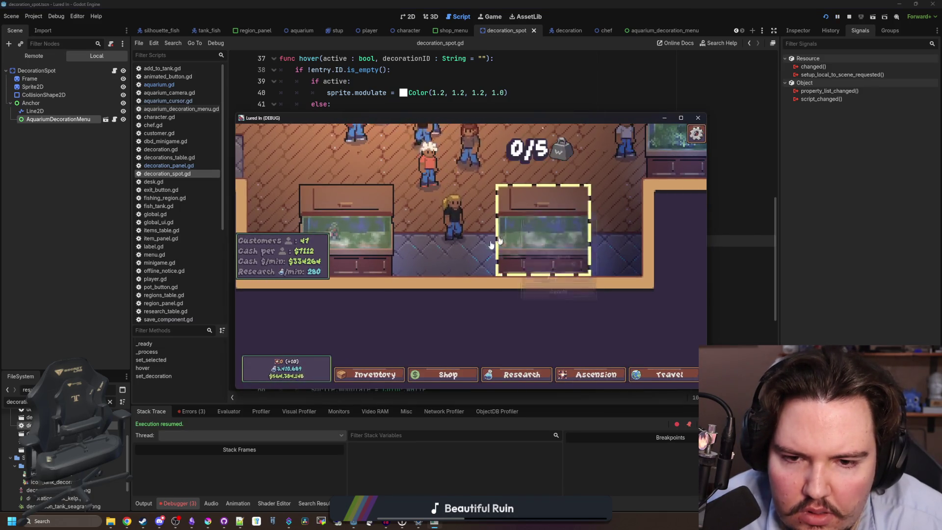
pyautogui.click(491, 248)
pyautogui.click(555, 294)
pyautogui.click(490, 216)
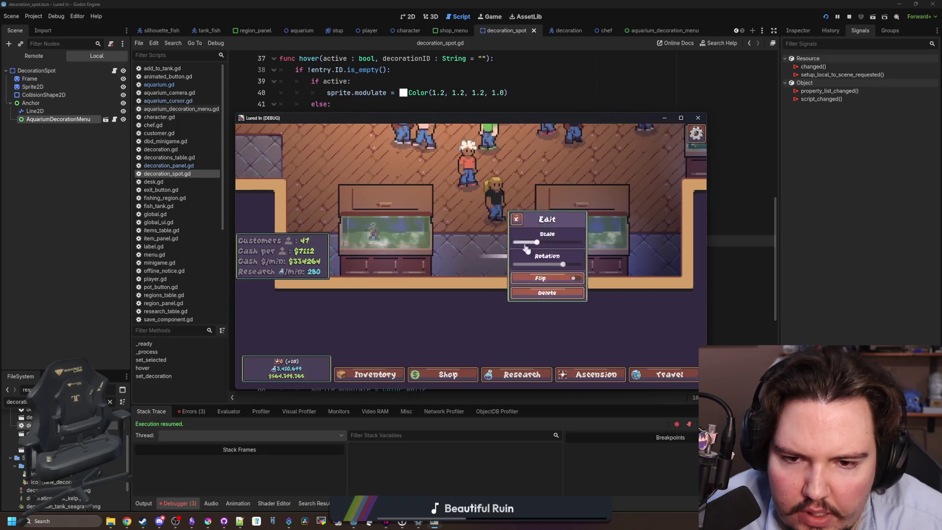
pyautogui.click(534, 301)
pyautogui.click(385, 369)
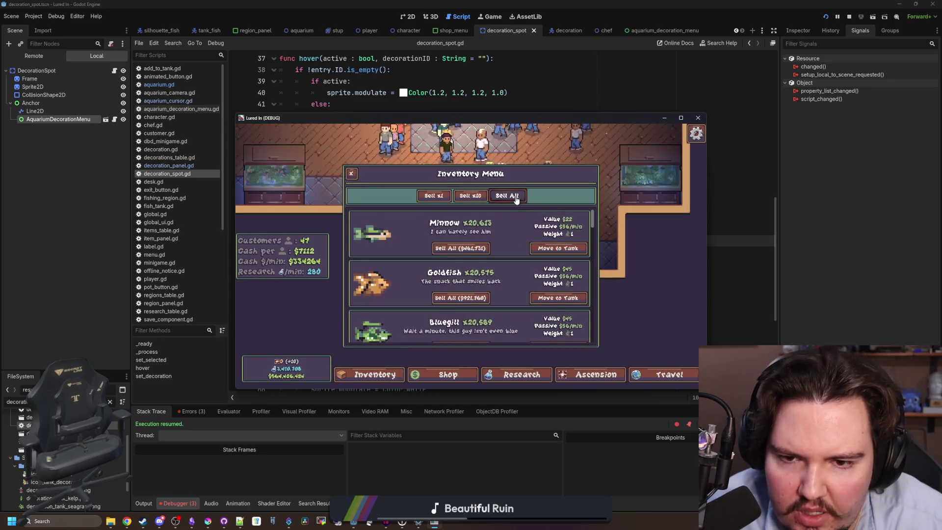
pyautogui.click(443, 375)
# Buy a Starfish Home, place it at the lower-left tank spot, delete a pot, and stop the game.
pyautogui.click(538, 192)
pyautogui.click(560, 213)
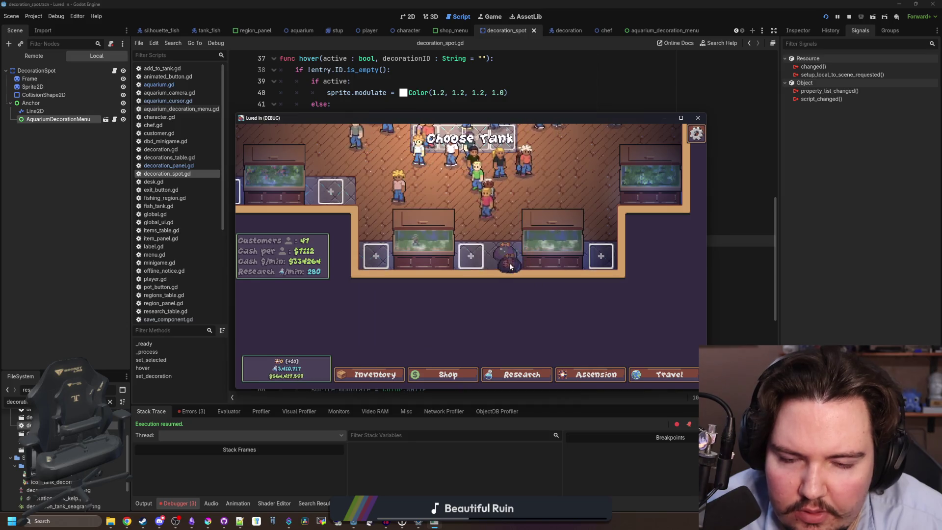
pyautogui.click(376, 256)
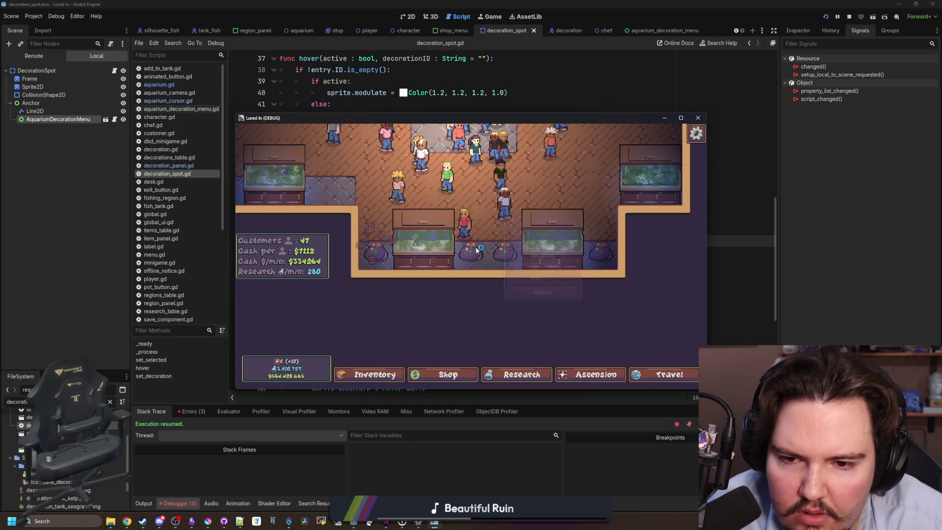
pyautogui.click(552, 245)
pyautogui.click(555, 294)
pyautogui.click(493, 254)
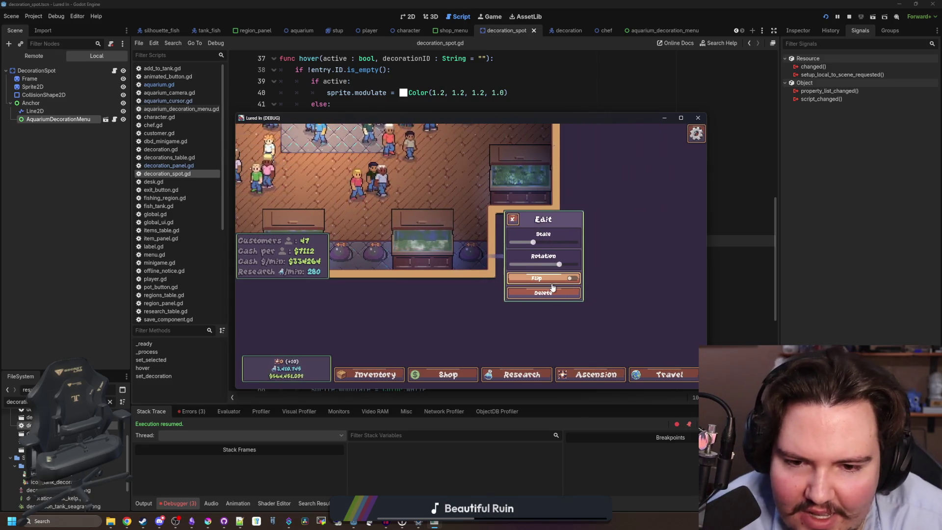
pyautogui.click(543, 293)
pyautogui.press('F8')
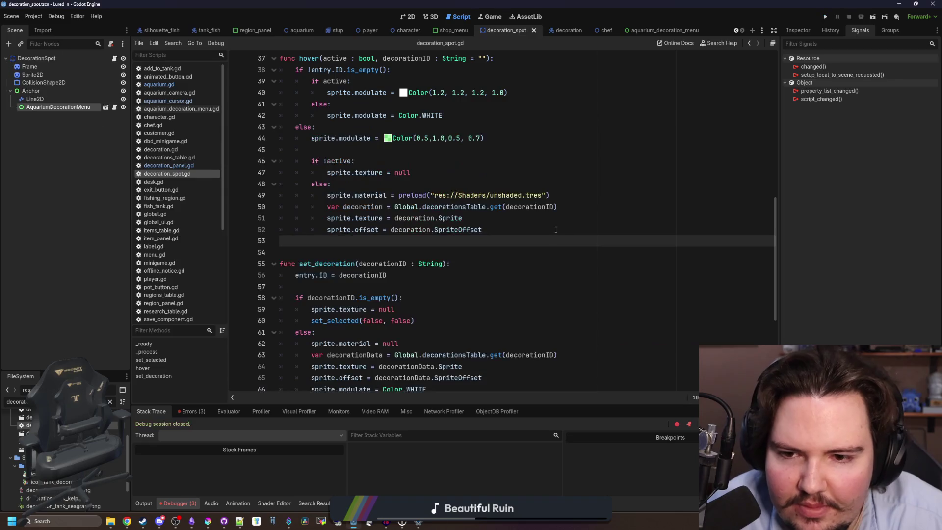
# Search the script and the whole project for remaining print( calls.
pyautogui.hotkey('ctrl', 'f')
pyautogui.write('print(')
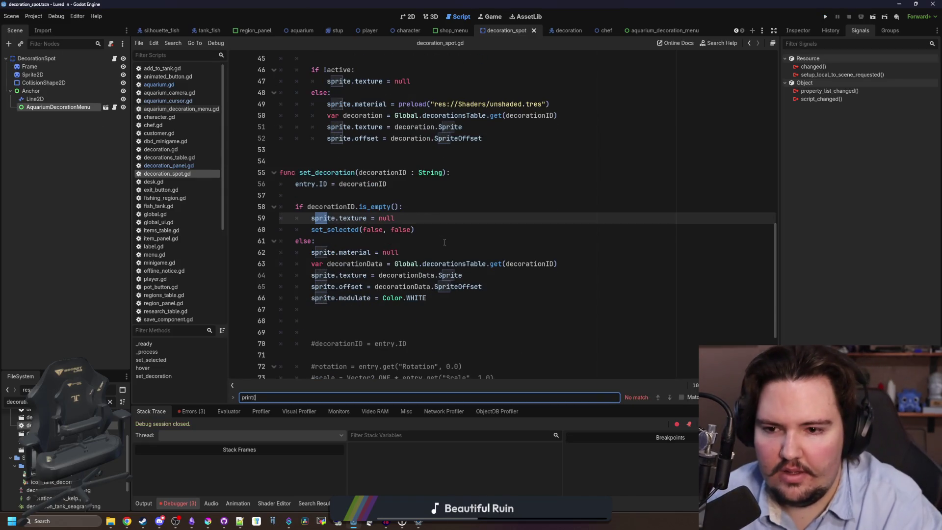
pyautogui.click(444, 242)
pyautogui.click(493, 226)
pyautogui.hotkey('ctrl', 'shift', 'f')
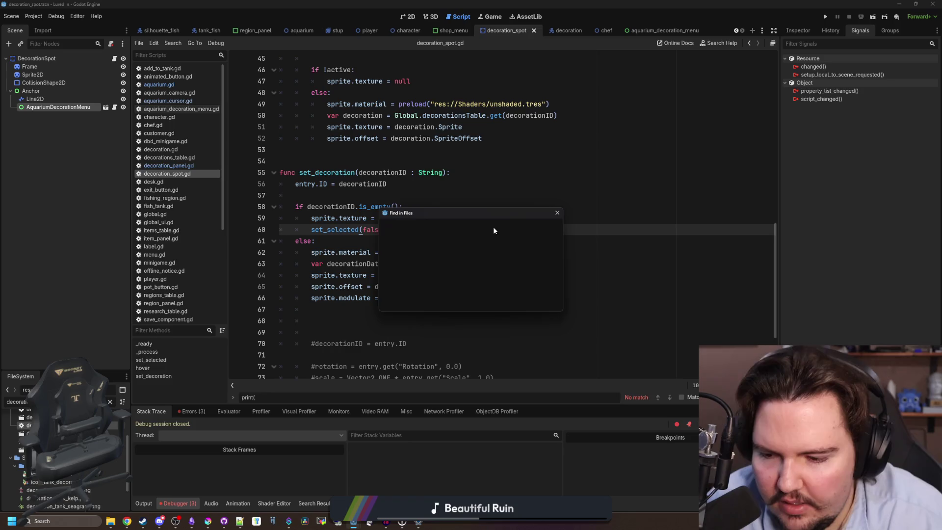
pyautogui.write('print(')
pyautogui.press('Return')
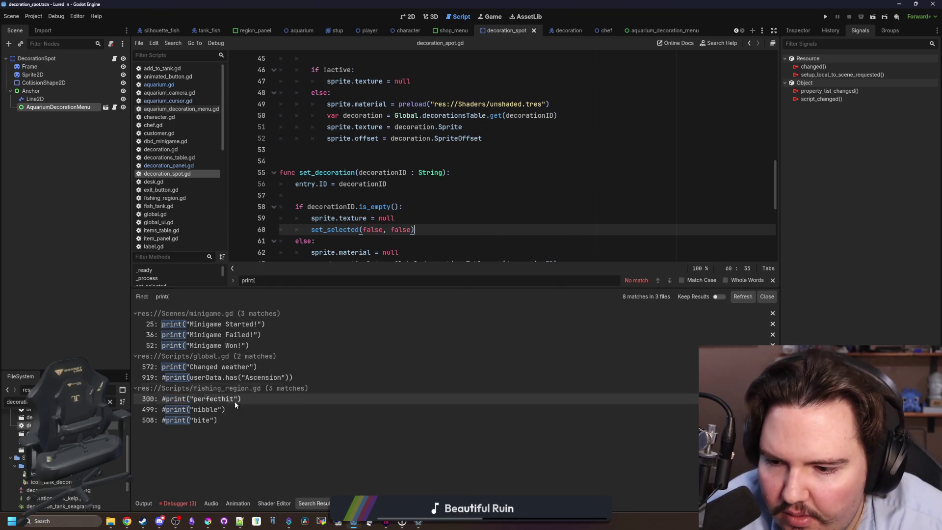
pyautogui.click(506, 199)
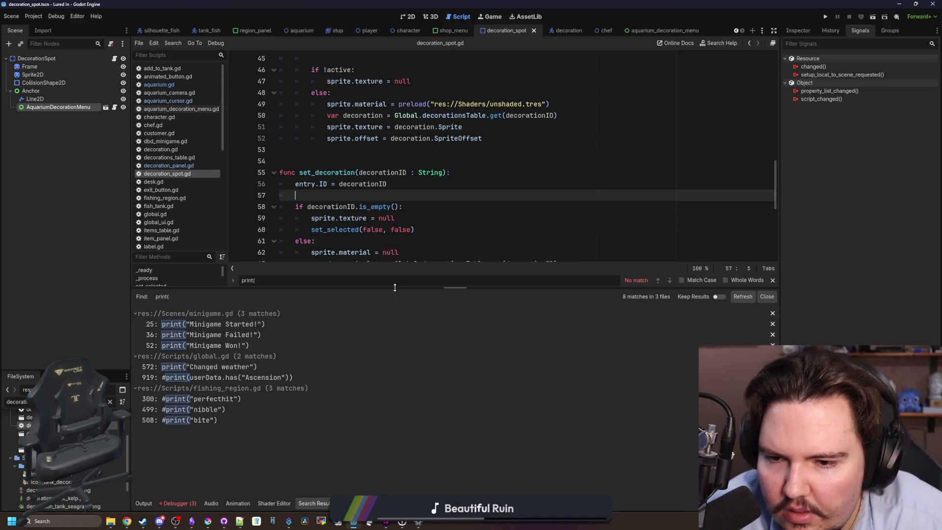
pyautogui.click(432, 229)
pyautogui.hotkey('ctrl', 'f')
pyautogui.hotkey('ctrl', 'shift', 'f')
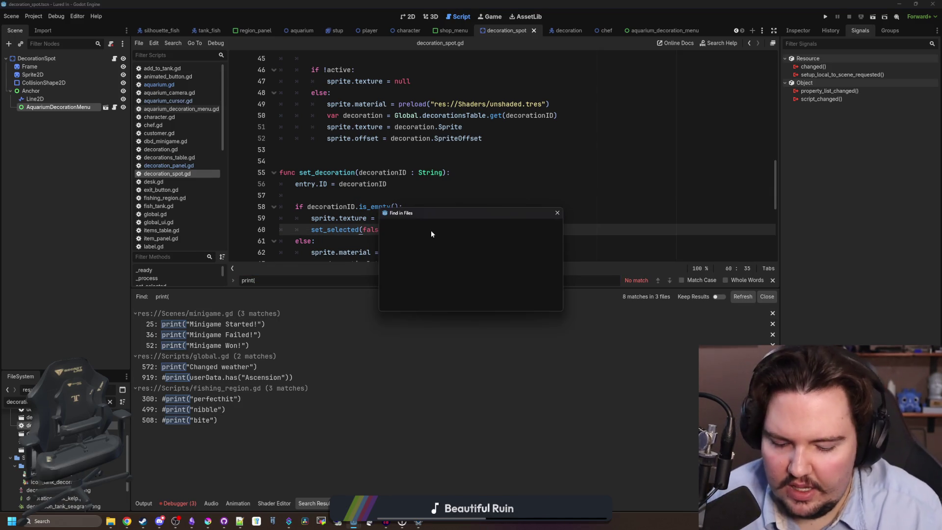
pyautogui.write('print')
pyautogui.write('(')
pyautogui.press('Return')
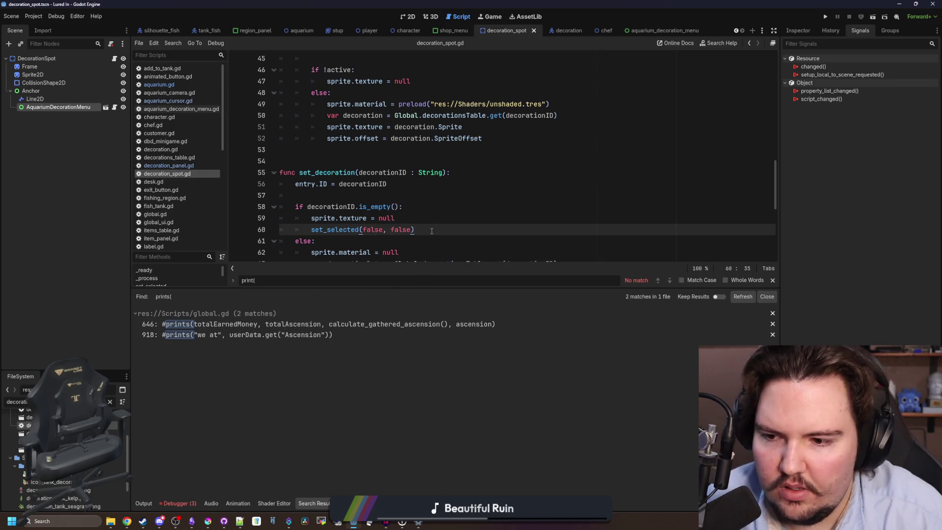
pyautogui.click(460, 161)
# Remove the extra blank lines after set_decoration in decoration_spot.gd and save the script.
pyautogui.moveTo(450, 291); pyautogui.dragTo(450, 420)
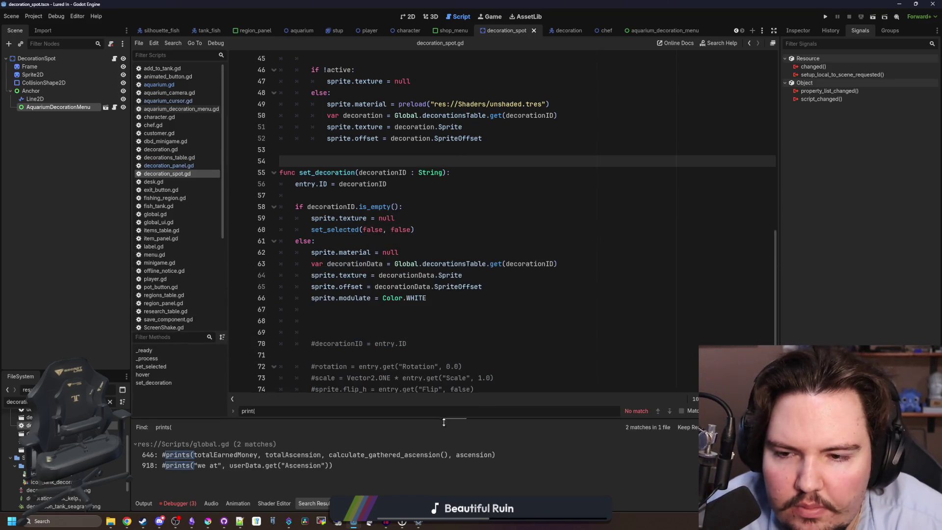
pyautogui.click(402, 252)
pyautogui.hotkey('ctrl', 'z')
pyautogui.hotkey('ctrl', 'z')
pyautogui.hotkey('ctrl', 'z')
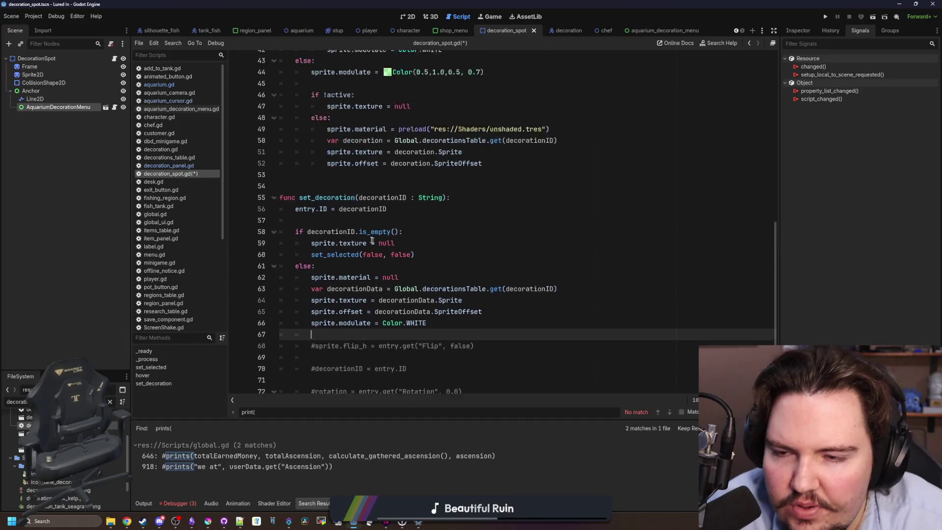
pyautogui.hotkey('ctrl', 's')
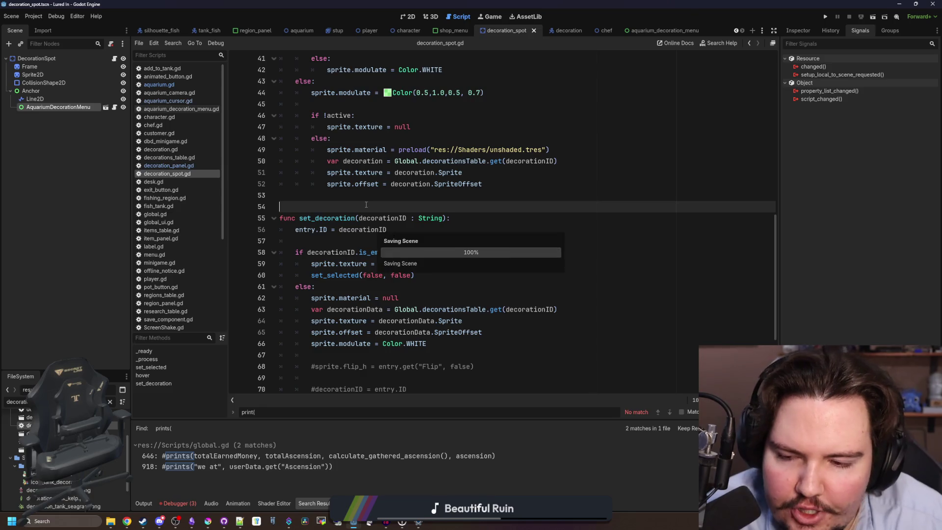
pyautogui.scroll(-3, 459, 250)
pyautogui.moveTo(459, 250); pyautogui.dragTo(334, 195)
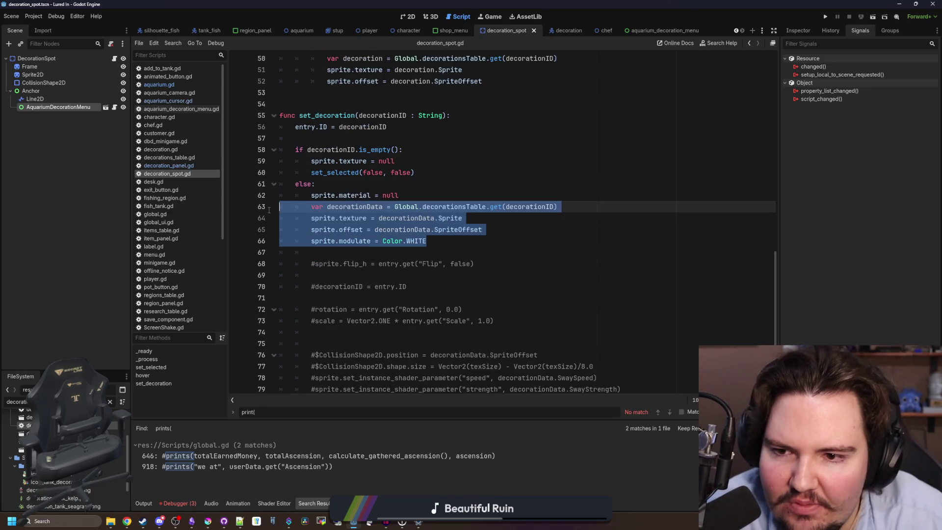
pyautogui.click(319, 184)
pyautogui.scroll(3, 293, 225)
pyautogui.moveTo(293, 224)
pyautogui.mouseDown()
pyautogui.moveTo(430, 216)
pyautogui.moveTo(282, 207)
pyautogui.mouseUp()
pyautogui.click(277, 215)
pyautogui.scroll(13, 338, 128)
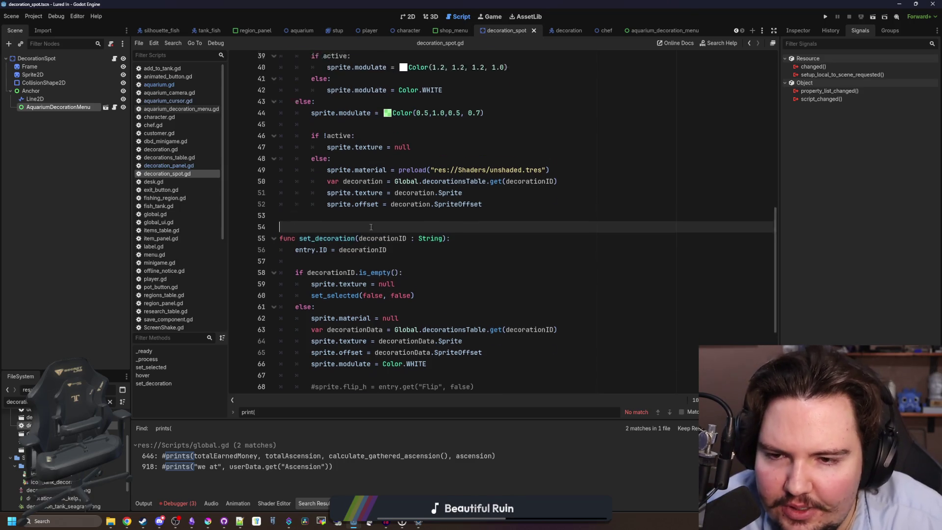
pyautogui.click(330, 130)
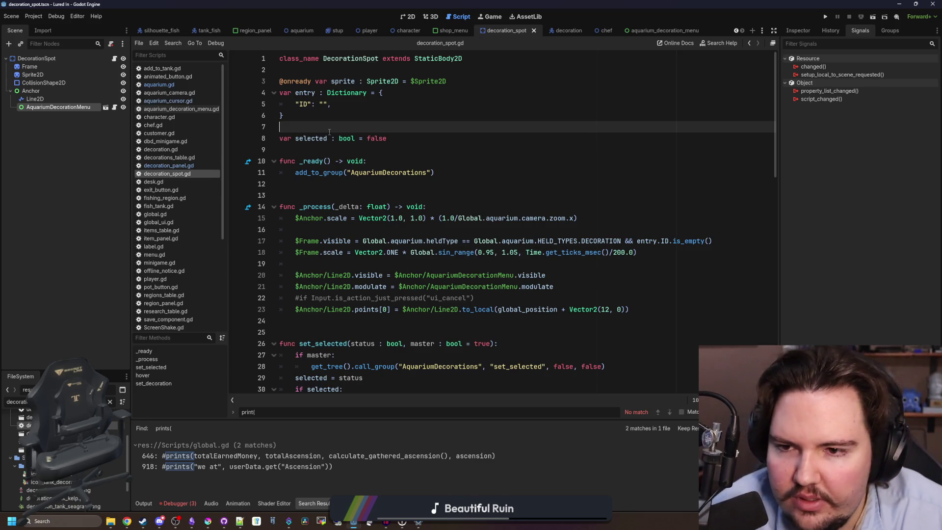
# Show the debugger's Errors list with the three Sprite-on-Nil hover errors.
pyautogui.click(178, 504)
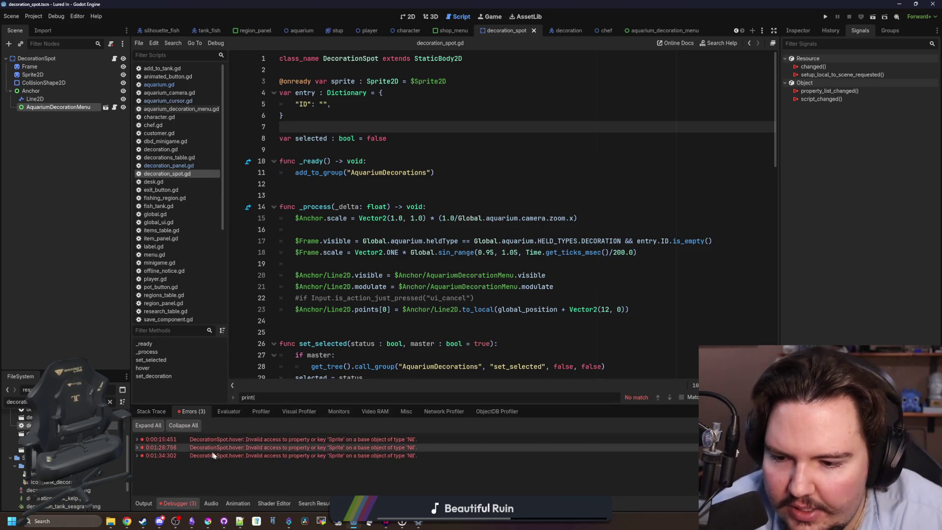
pyautogui.click(485, 184)
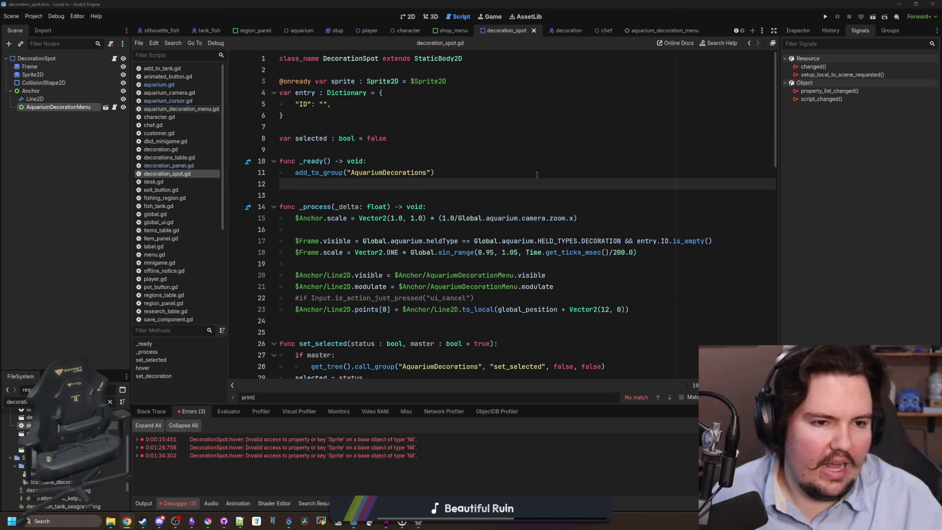
pyautogui.press('super+2')
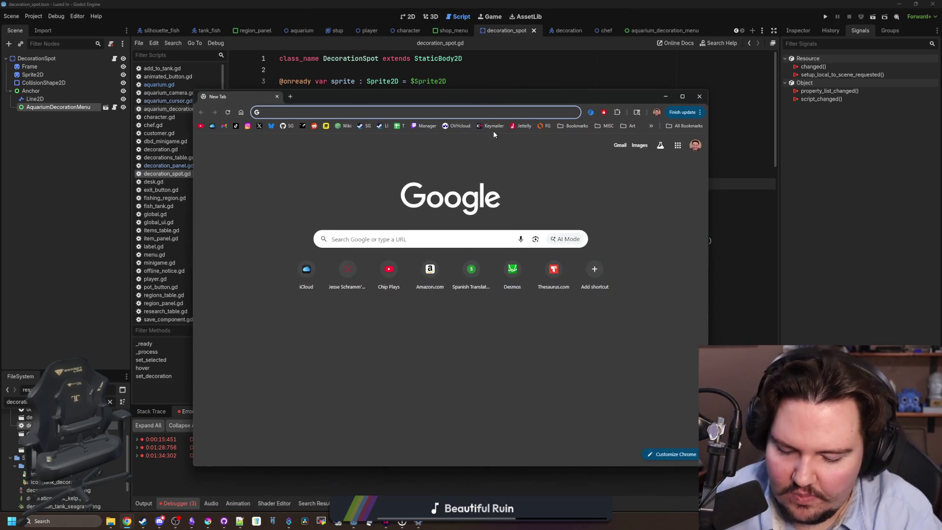
# Load the studio's Twitch channel page and expand the Followed Channels list.
pyautogui.write('twitch')
pyautogui.press('Return')
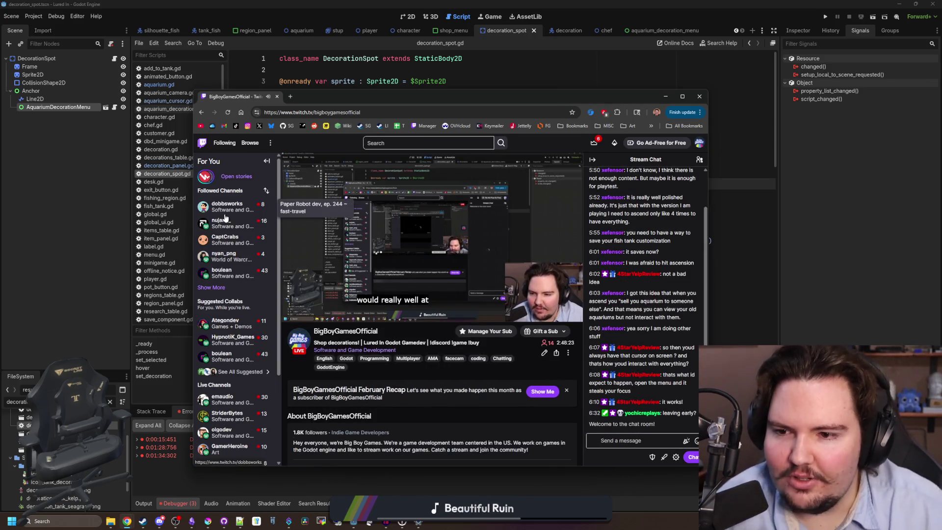
pyautogui.moveTo(343, 93); pyautogui.dragTo(334, 86)
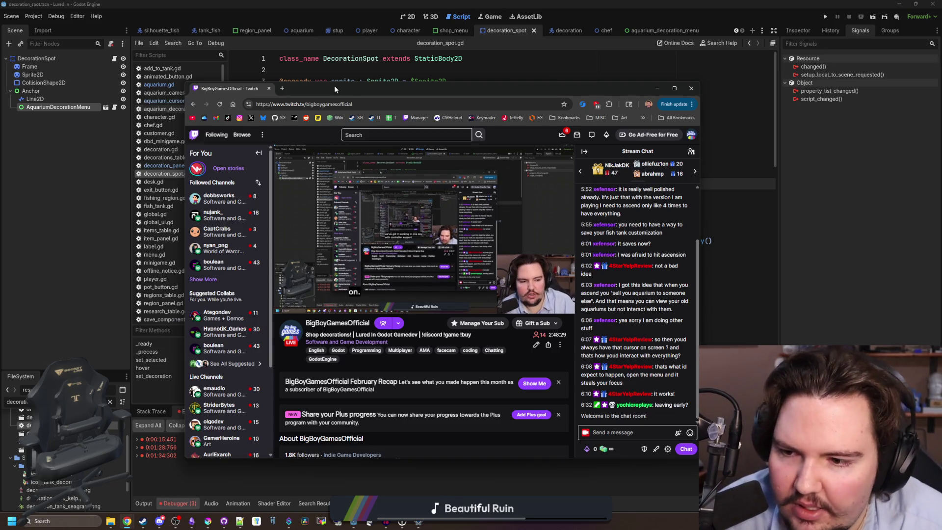
pyautogui.click(201, 279)
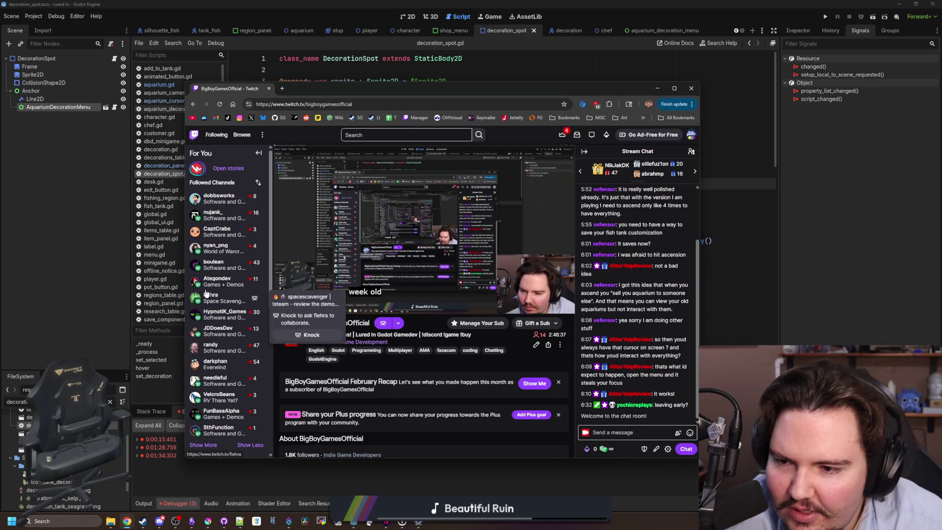
pyautogui.click(285, 90)
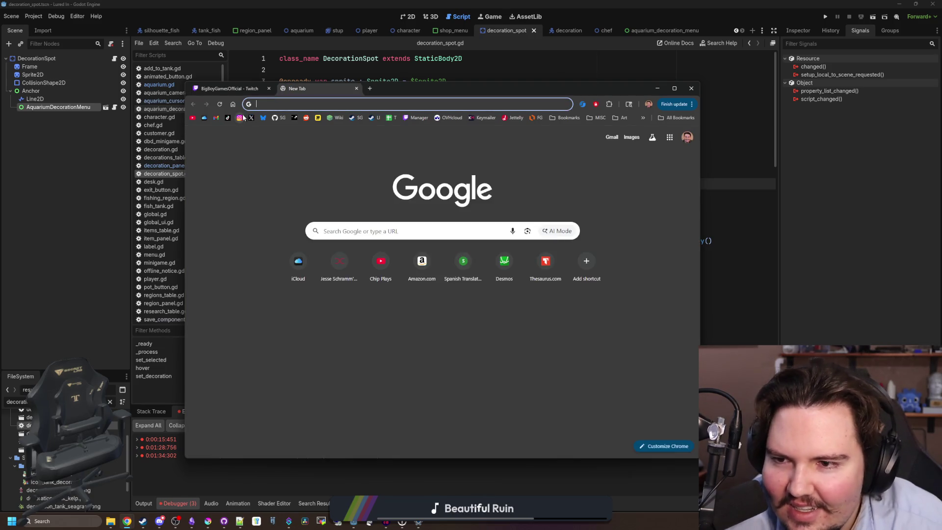
# Open the Instagram profile and maximize the browser window.
pyautogui.click(239, 117)
pyautogui.moveTo(469, 89); pyautogui.dragTo(396, 85)
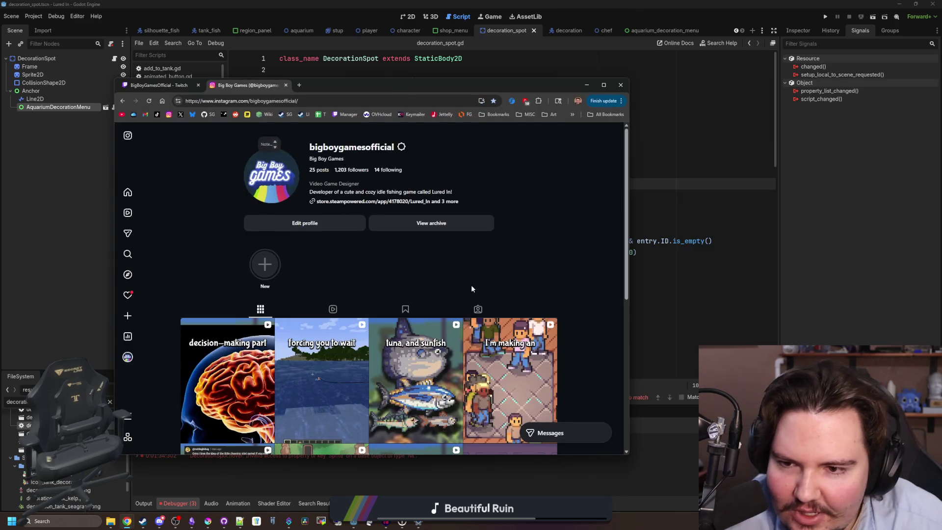
pyautogui.scroll(-1, 304, 289)
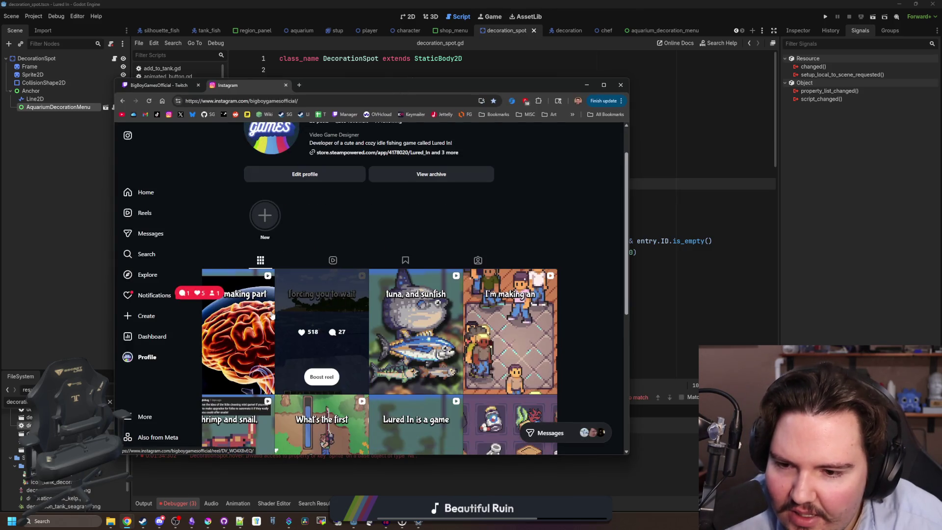
pyautogui.moveTo(420, 91); pyautogui.dragTo(453, 116)
pyautogui.doubleClick(454, 116)
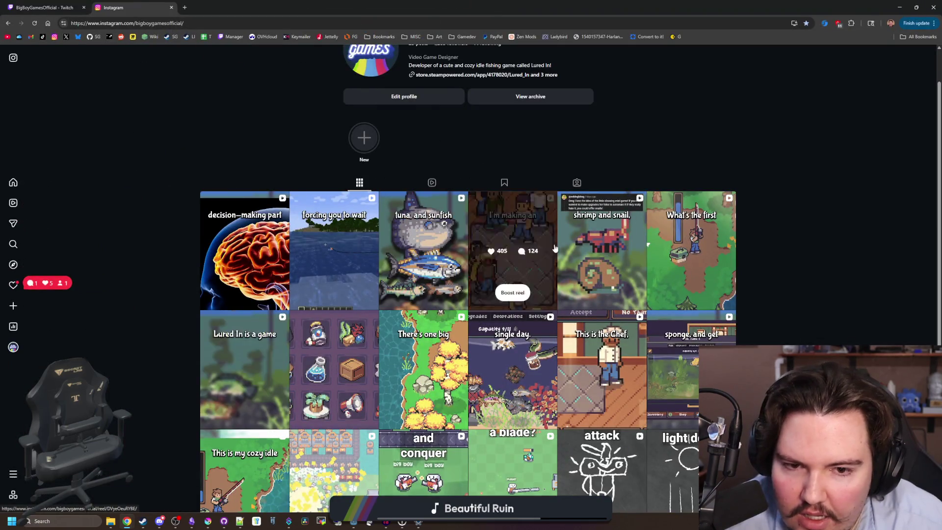
# Review the aquarium fish reel's insights showing 119,649 views, then return to the profile grid.
pyautogui.click(598, 223)
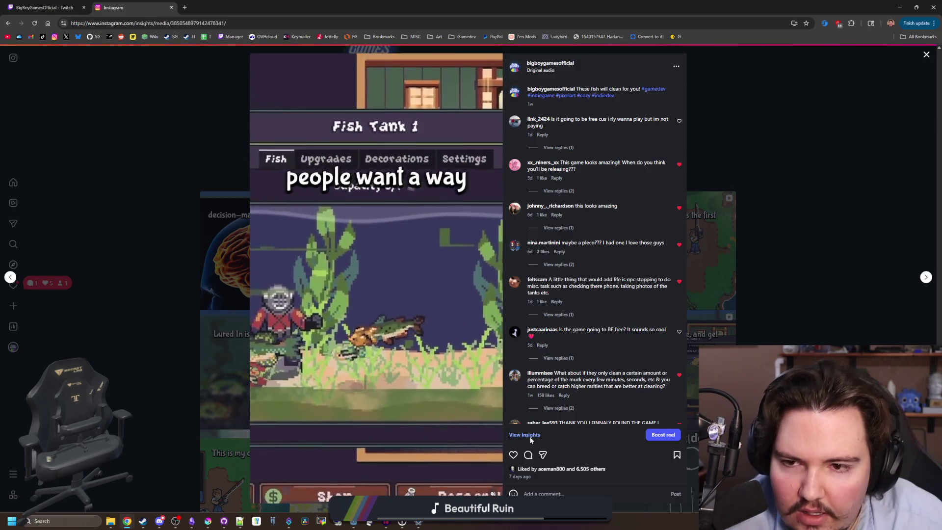
pyautogui.click(529, 436)
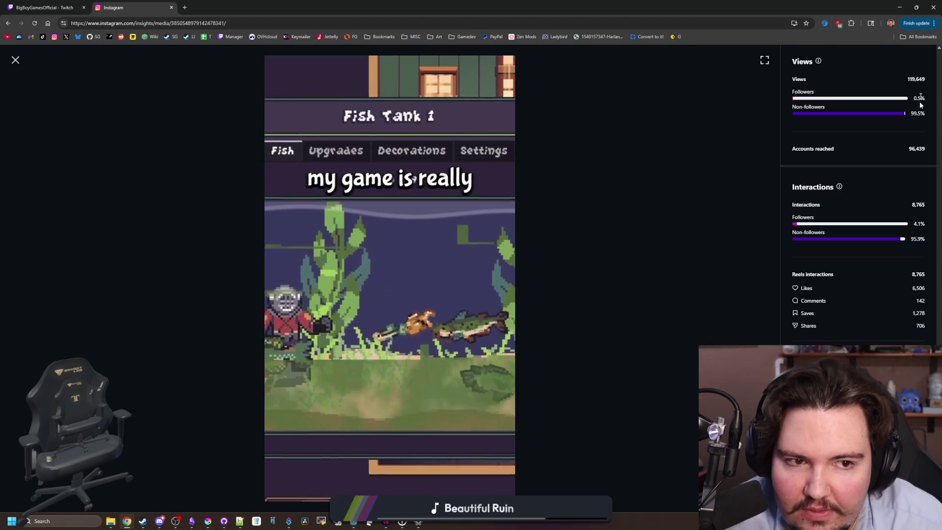
pyautogui.doubleClick(916, 79)
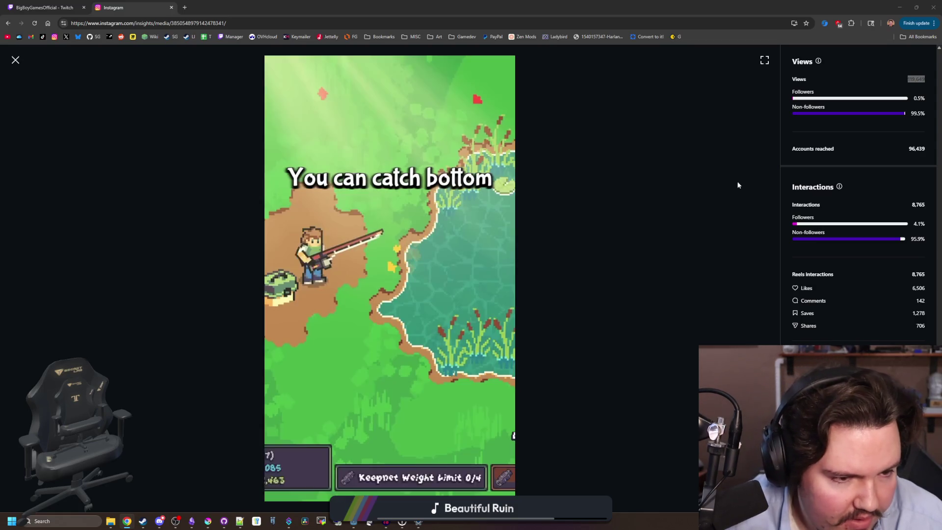
pyautogui.click(528, 169)
pyautogui.click(16, 60)
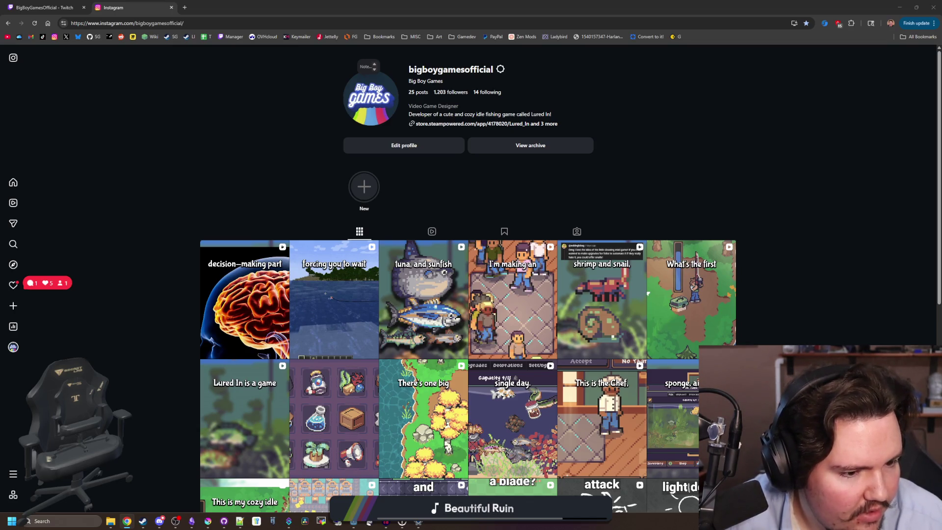
pyautogui.hotkey('alt', 'Tab')
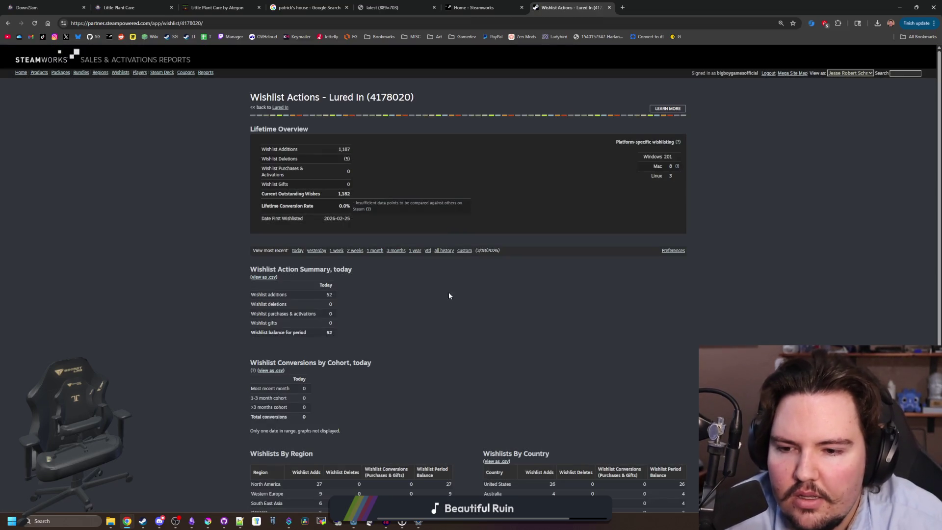
# Review Lured In's Wishlist Actions and game summary in Steamworks, then return to the Twitch stream tab.
pyautogui.scroll(-3, 447, 275)
pyautogui.scroll(3, 444, 262)
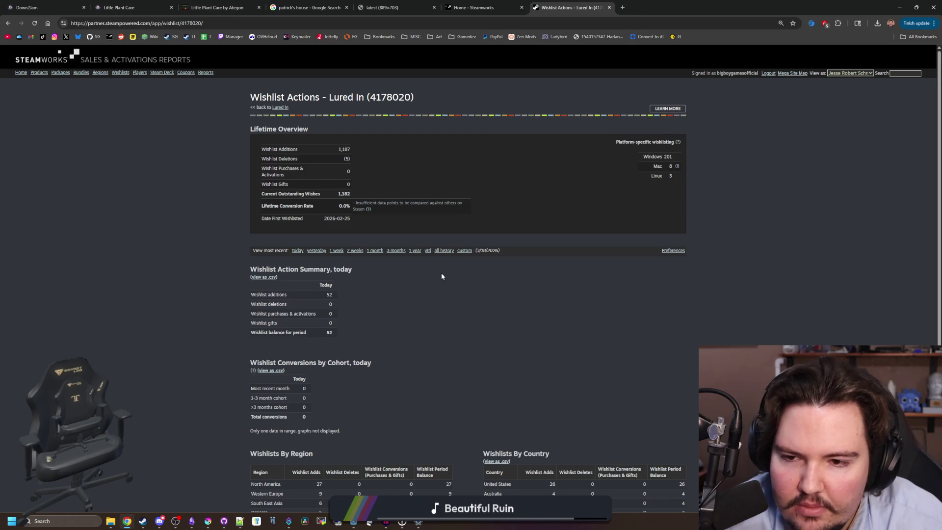
pyautogui.hotkey('alt', 'Left')
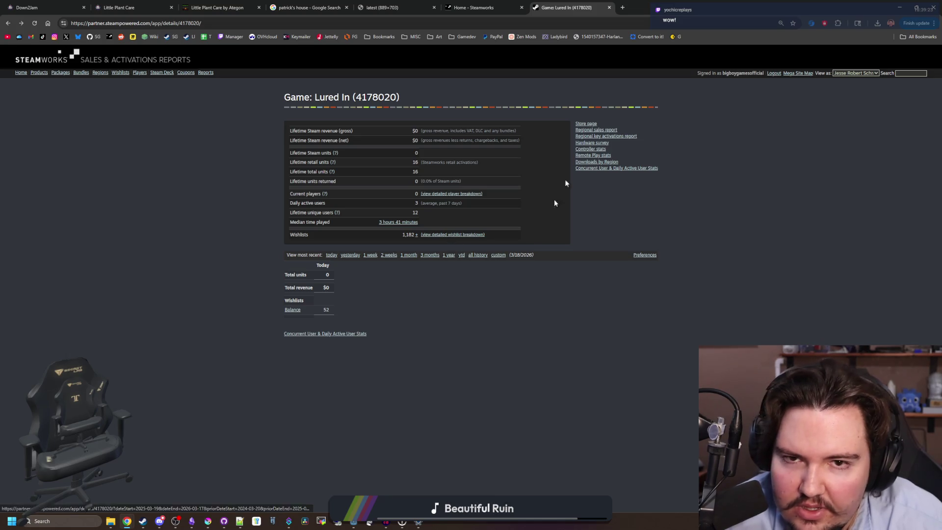
pyautogui.hotkey('alt', 'Tab')
pyautogui.moveTo(402, 7)
pyautogui.mouseDown()
pyautogui.moveTo(384, 95)
pyautogui.moveTo(425, 214)
pyautogui.moveTo(392, 3)
pyautogui.mouseUp()
pyautogui.click(226, 210)
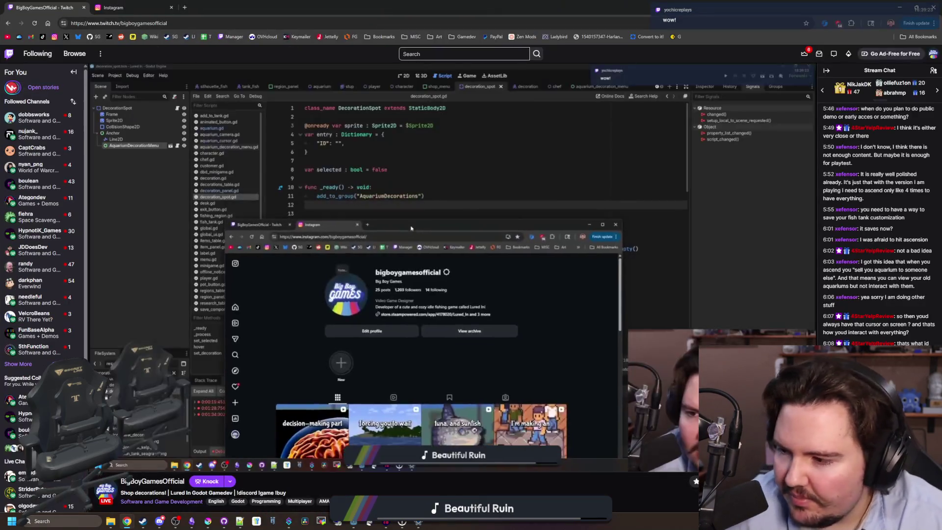